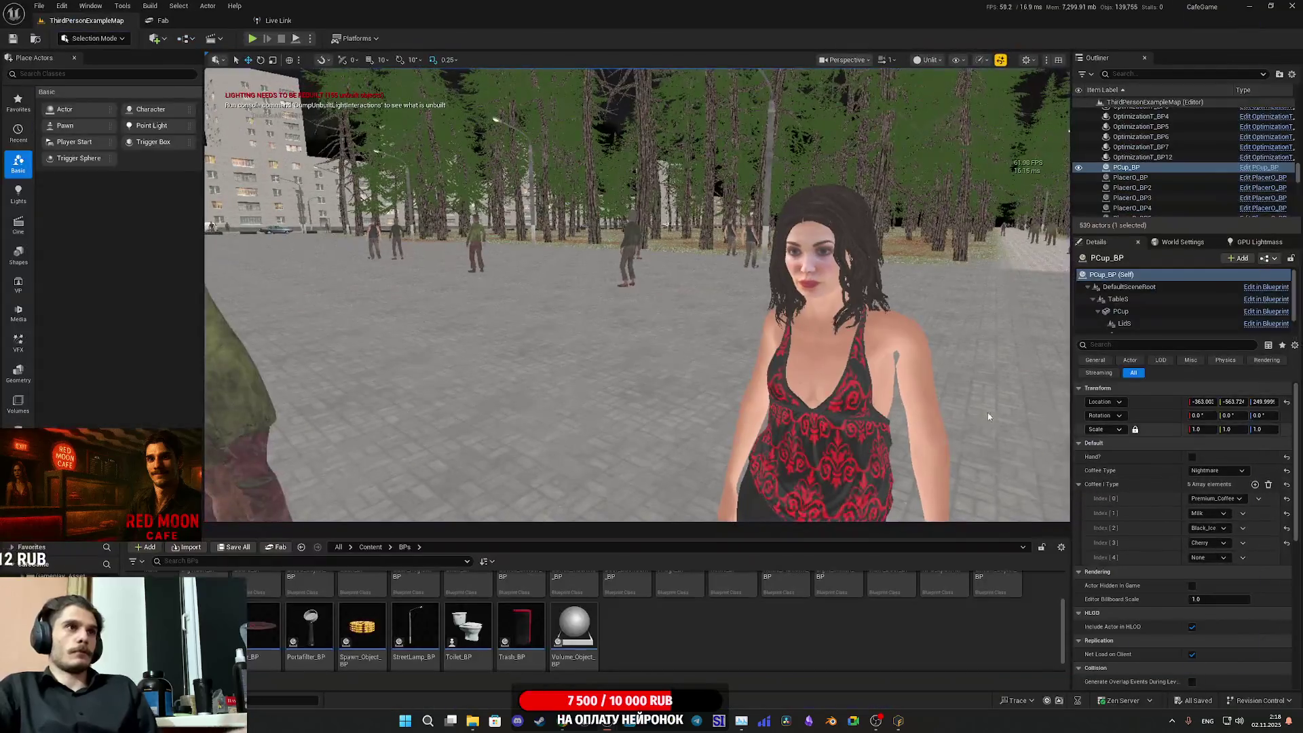
# - Leave the immersive view, select the red window table, and open its Table static mesh
pyautogui.press('f')
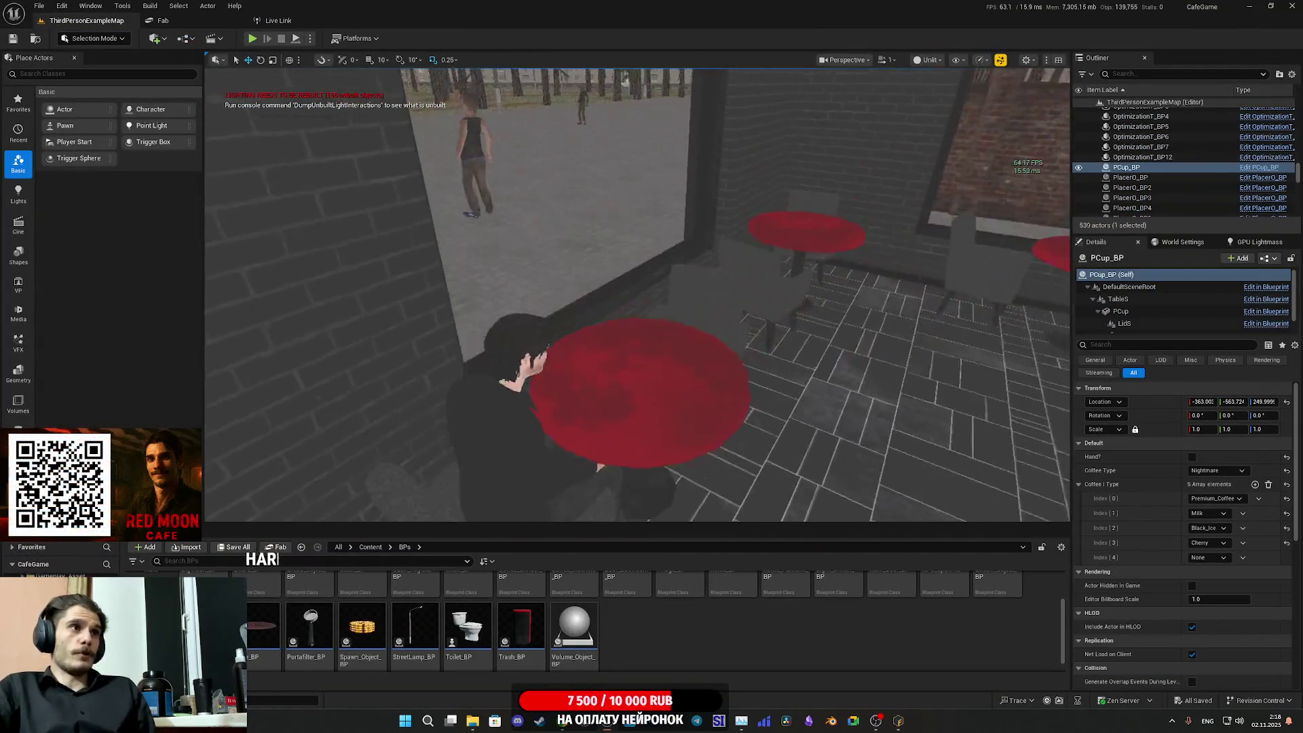
pyautogui.click(679, 373)
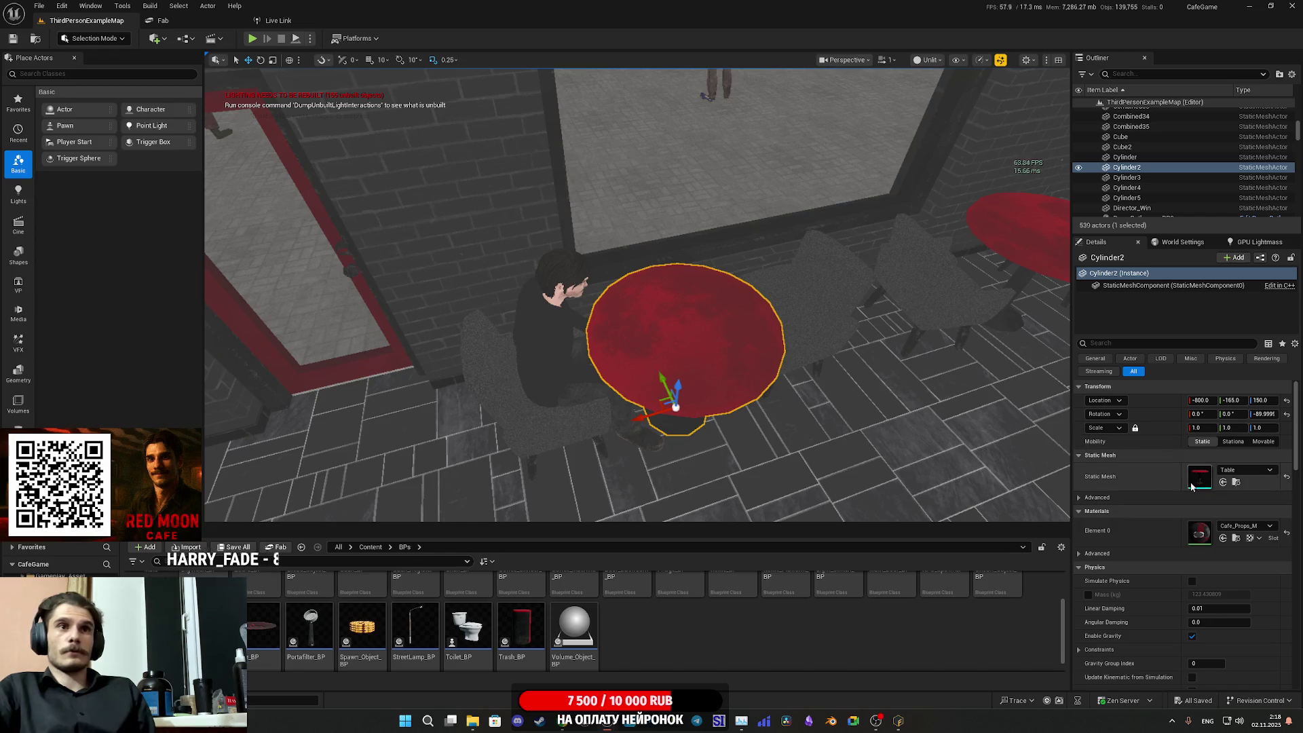
pyautogui.doubleClick(1197, 476)
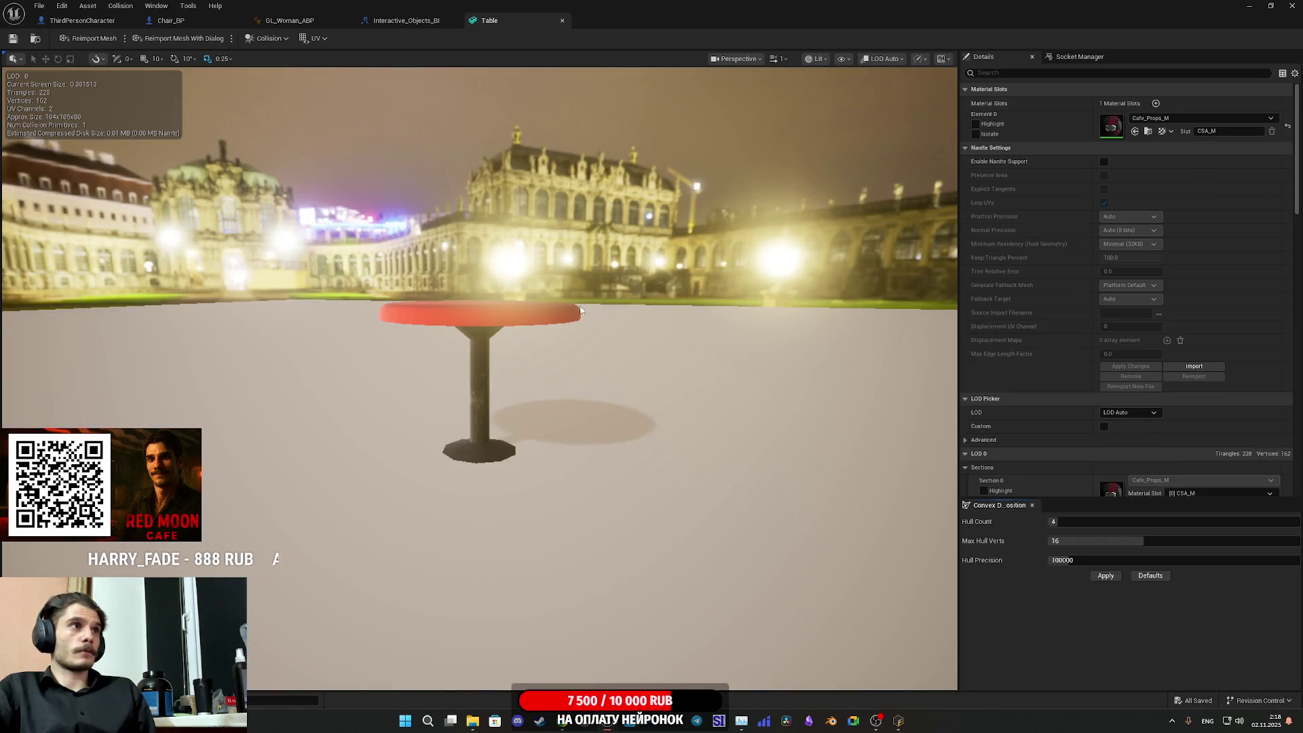
# - Show simple collision and lower the Table mesh's collision hull to the table's base
pyautogui.click(269, 38)
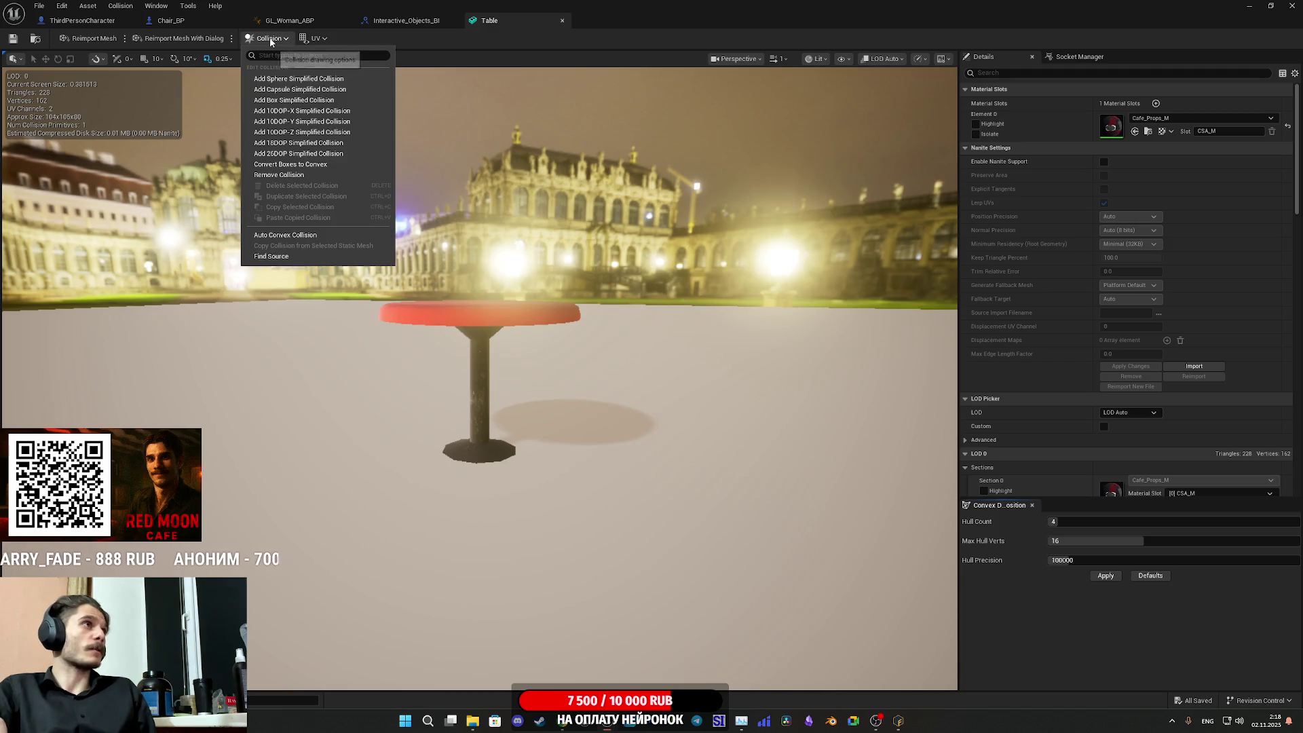
pyautogui.click(843, 59)
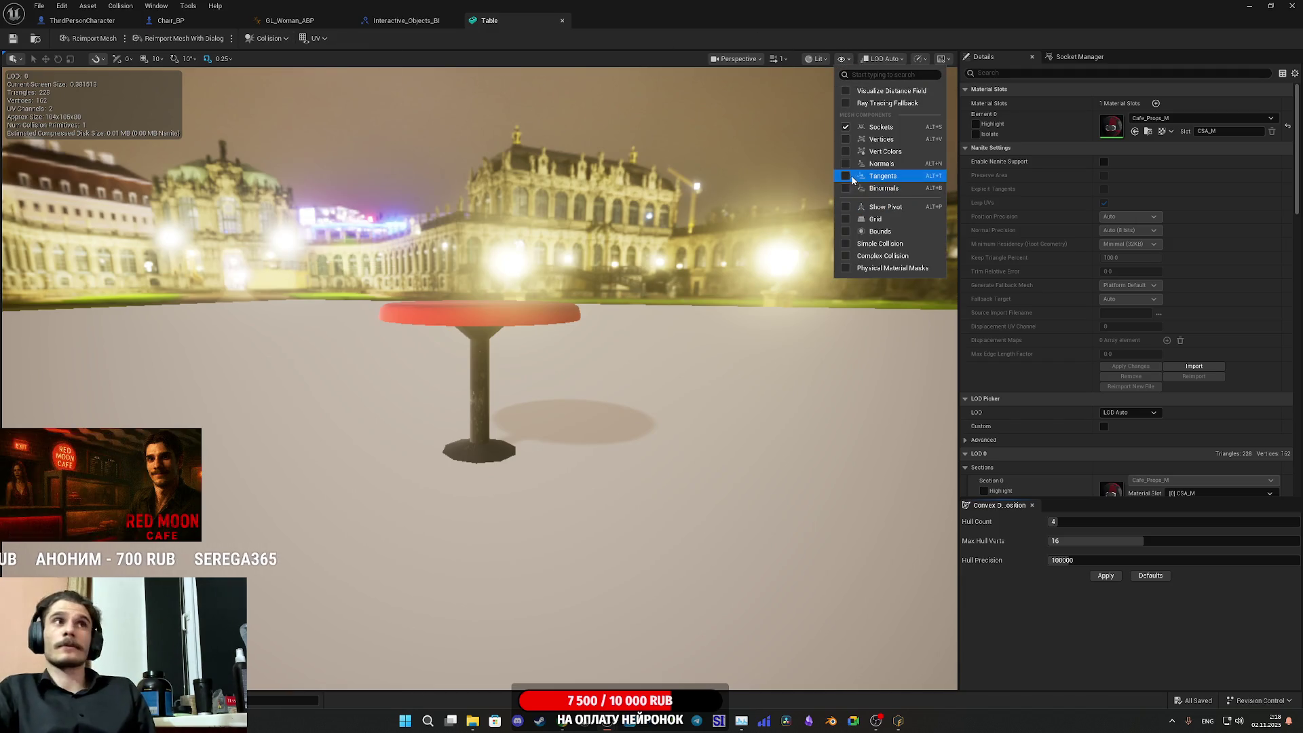
pyautogui.click(845, 243)
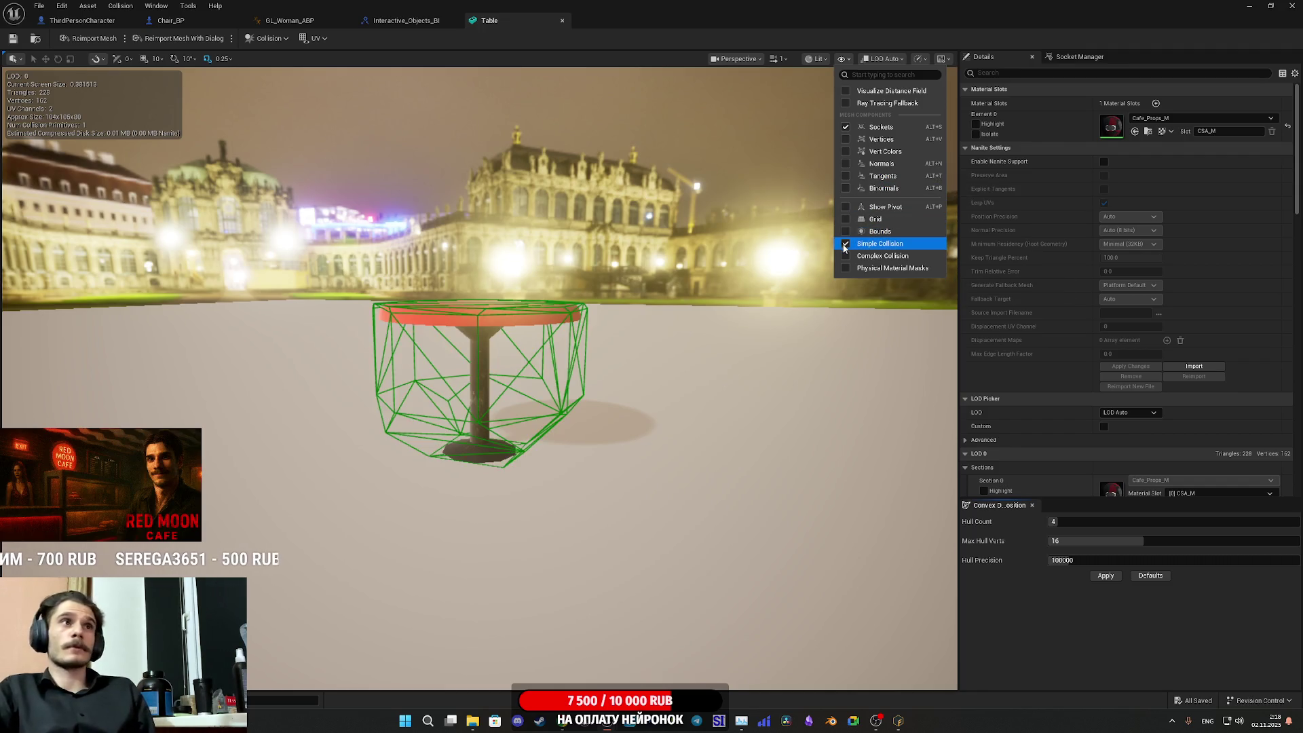
pyautogui.moveTo(611, 340)
pyautogui.mouseDown()
pyautogui.moveTo(614, 427)
pyautogui.moveTo(572, 361)
pyautogui.mouseUp()
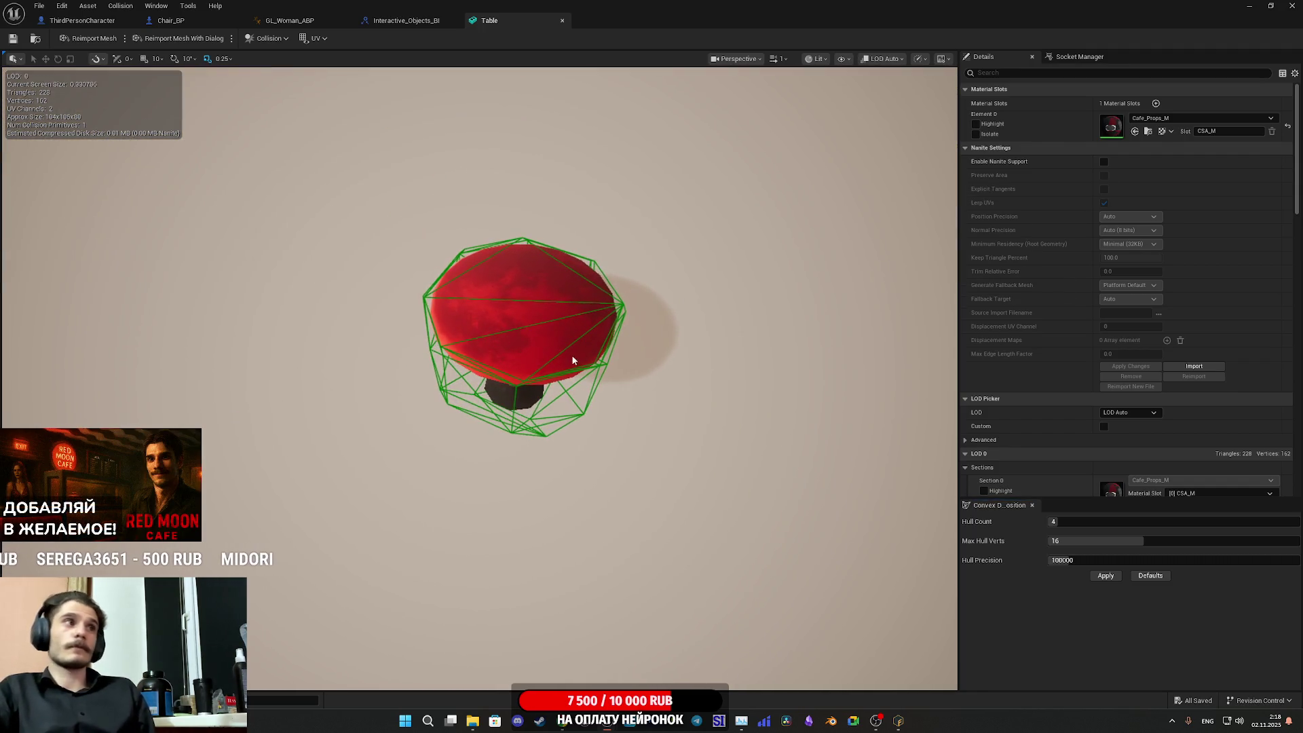
pyautogui.click(589, 340)
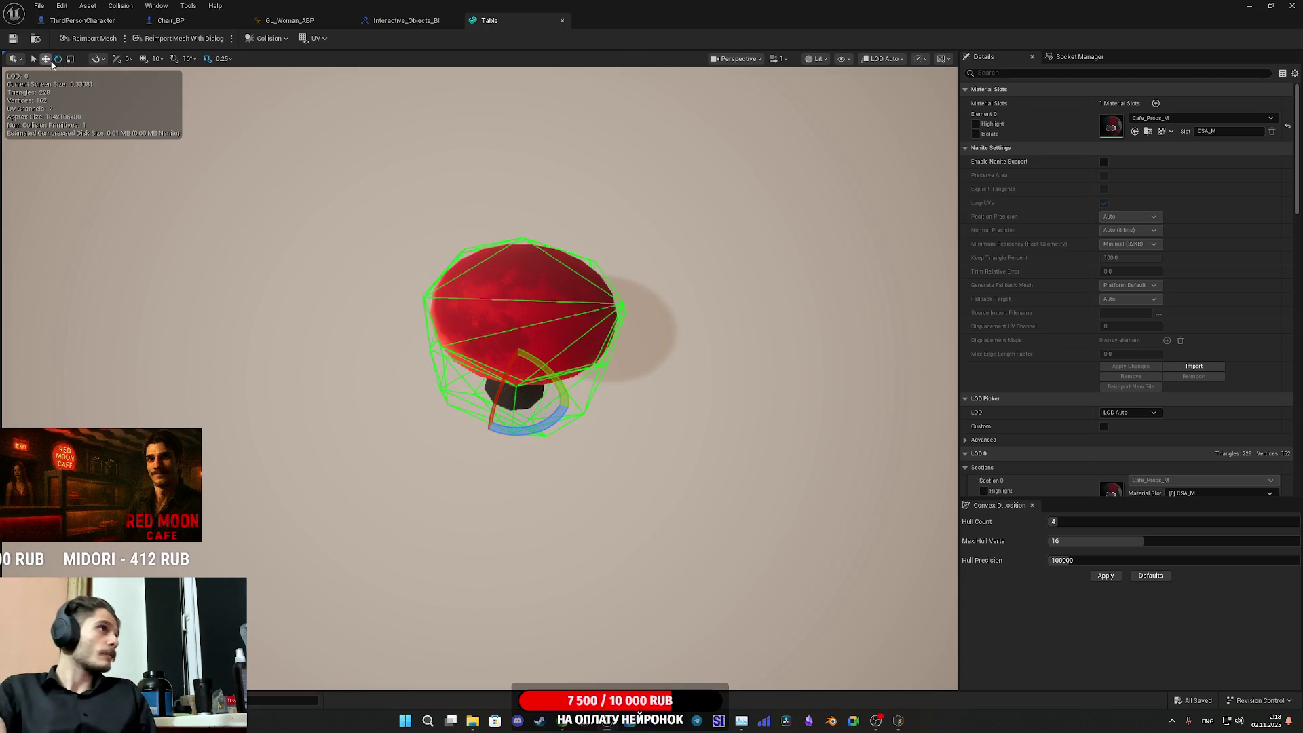
pyautogui.press('w')
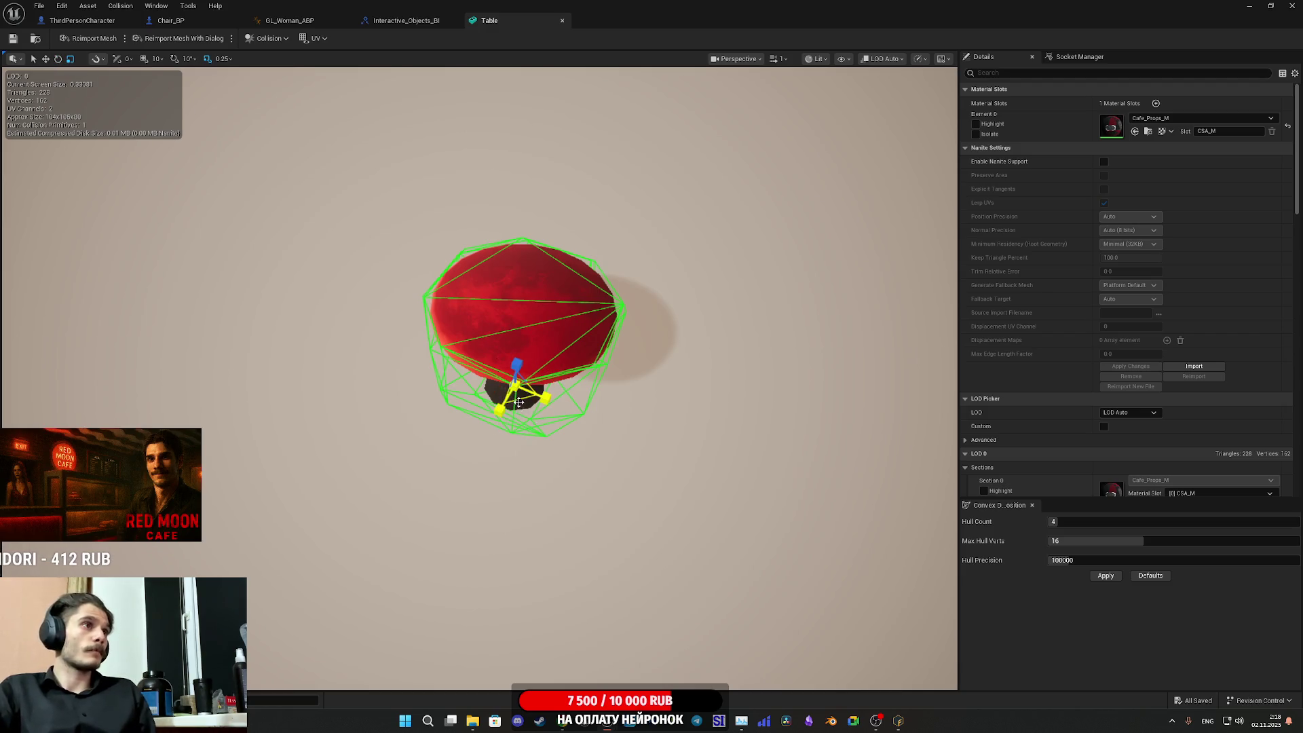
pyautogui.click(518, 398)
pyautogui.moveTo(518, 398); pyautogui.dragTo(514, 385)
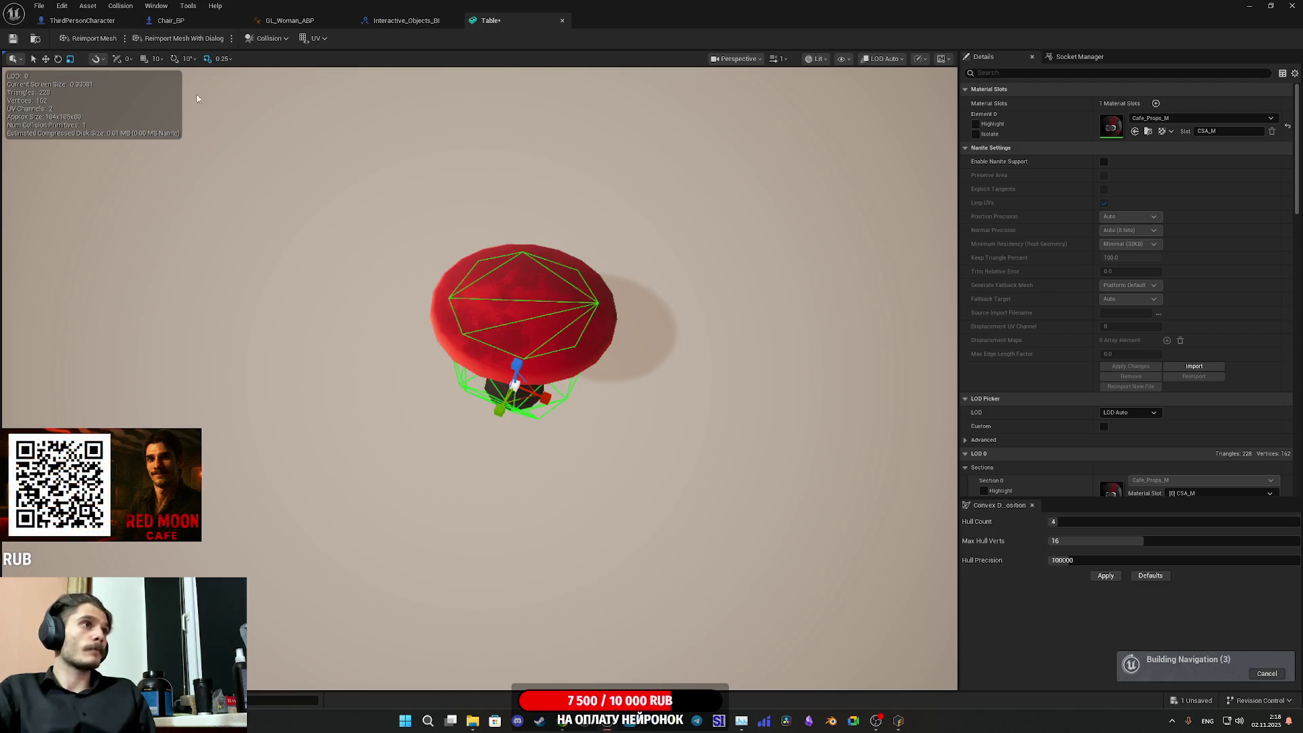
# - Save the Table mesh, return to the level, and display the navigation mesh
pyautogui.click(16, 40)
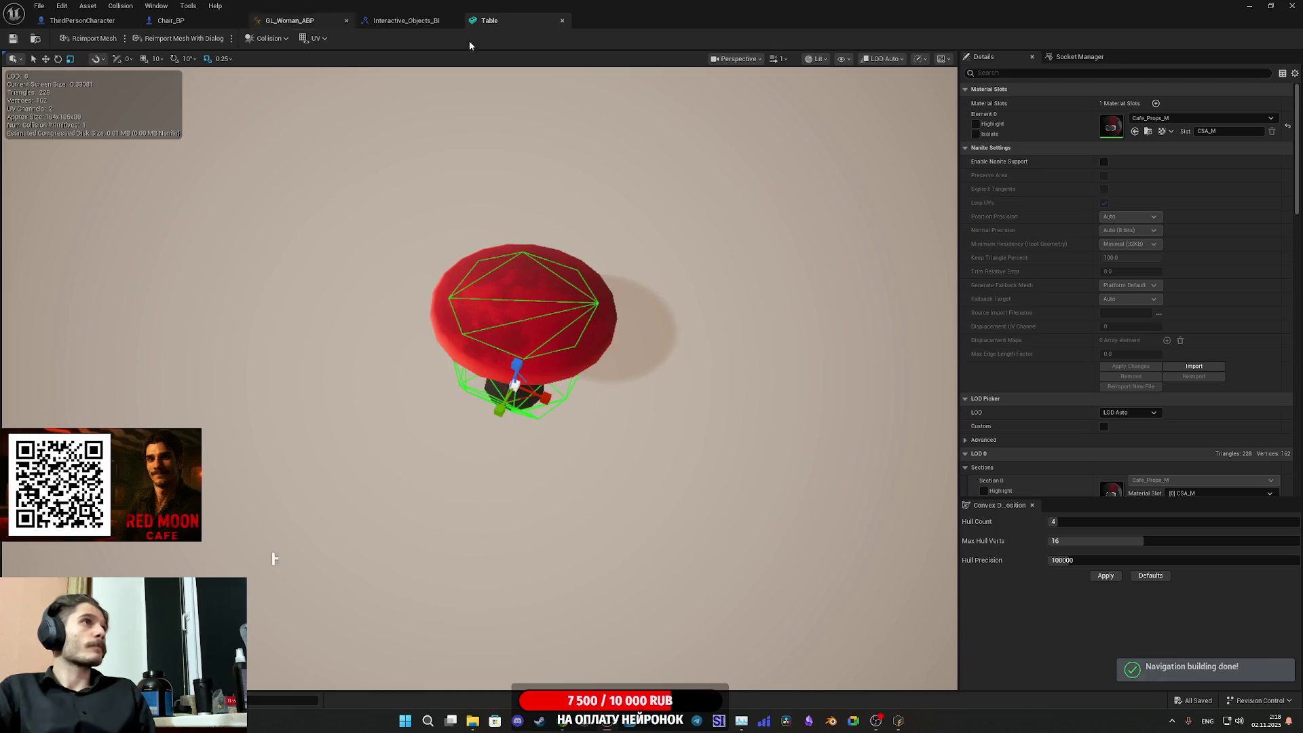
pyautogui.click(1245, 6)
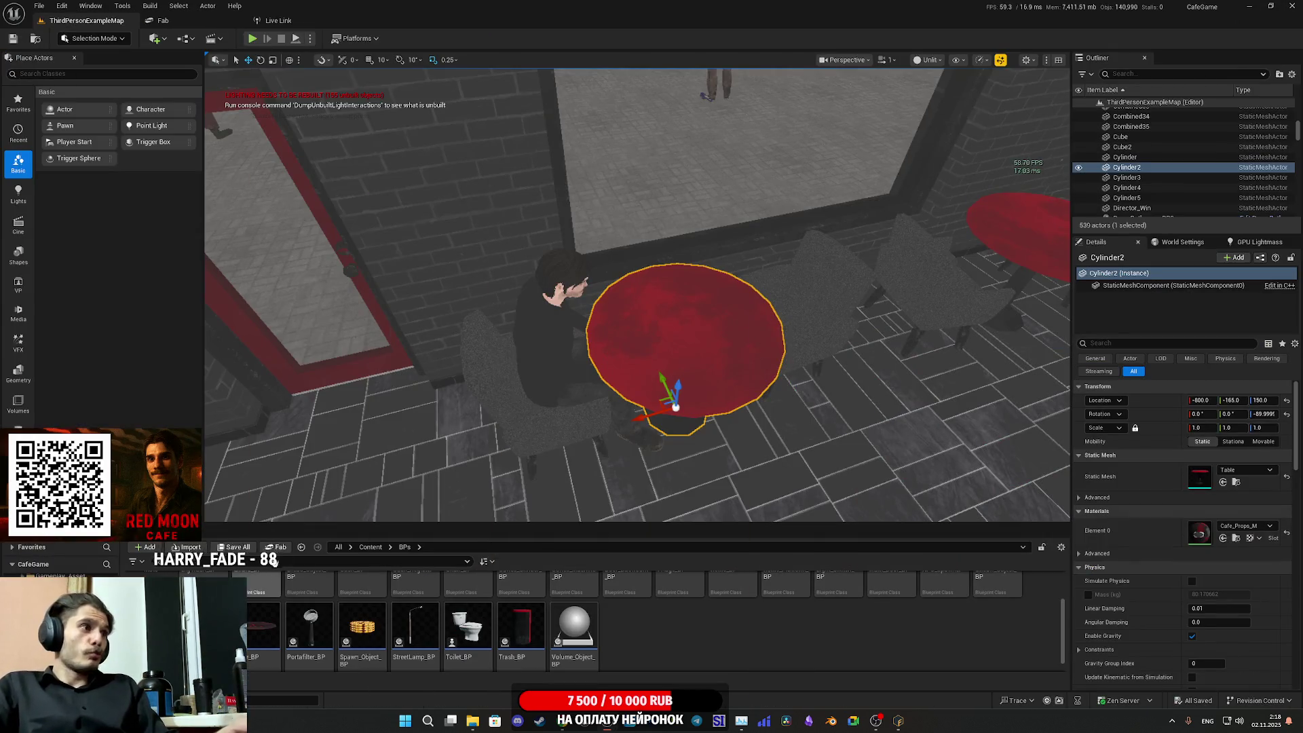
pyautogui.press('p')
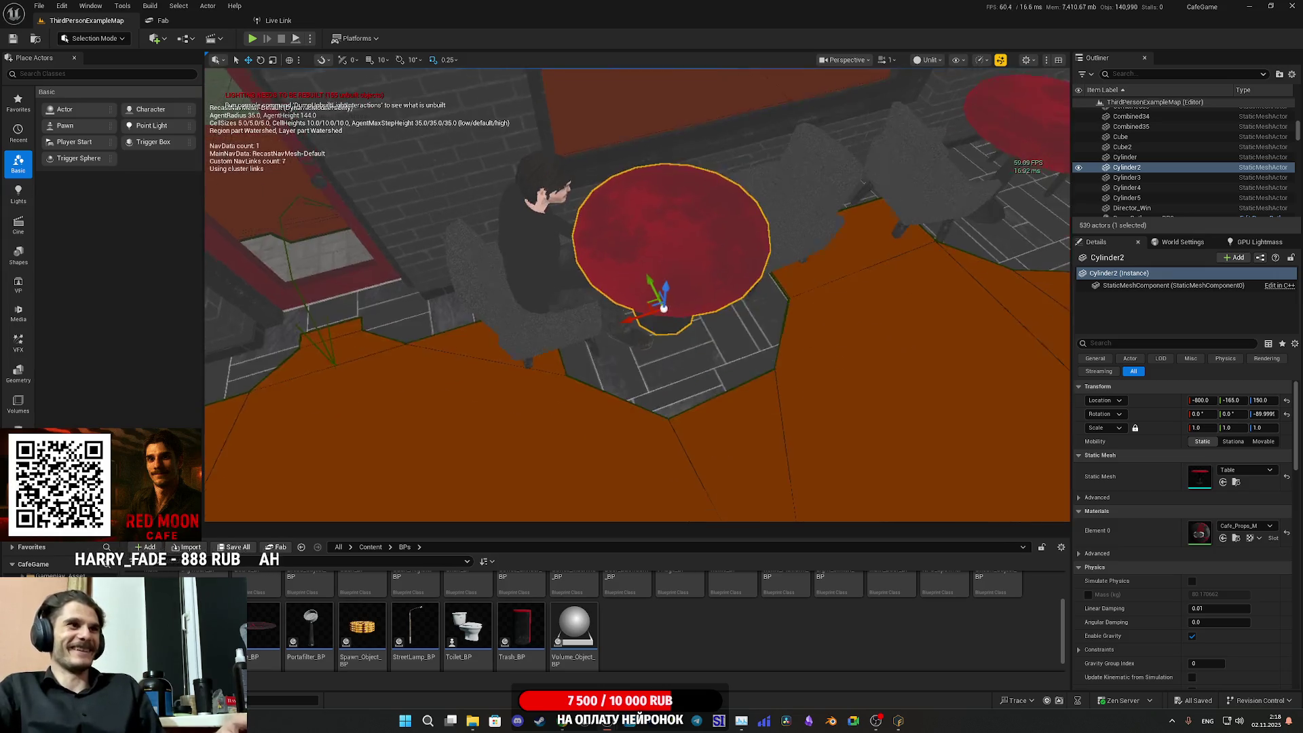
pyautogui.moveTo(650, 398)
pyautogui.mouseDown()
pyautogui.moveTo(869, 332)
pyautogui.moveTo(655, 397)
pyautogui.mouseUp()
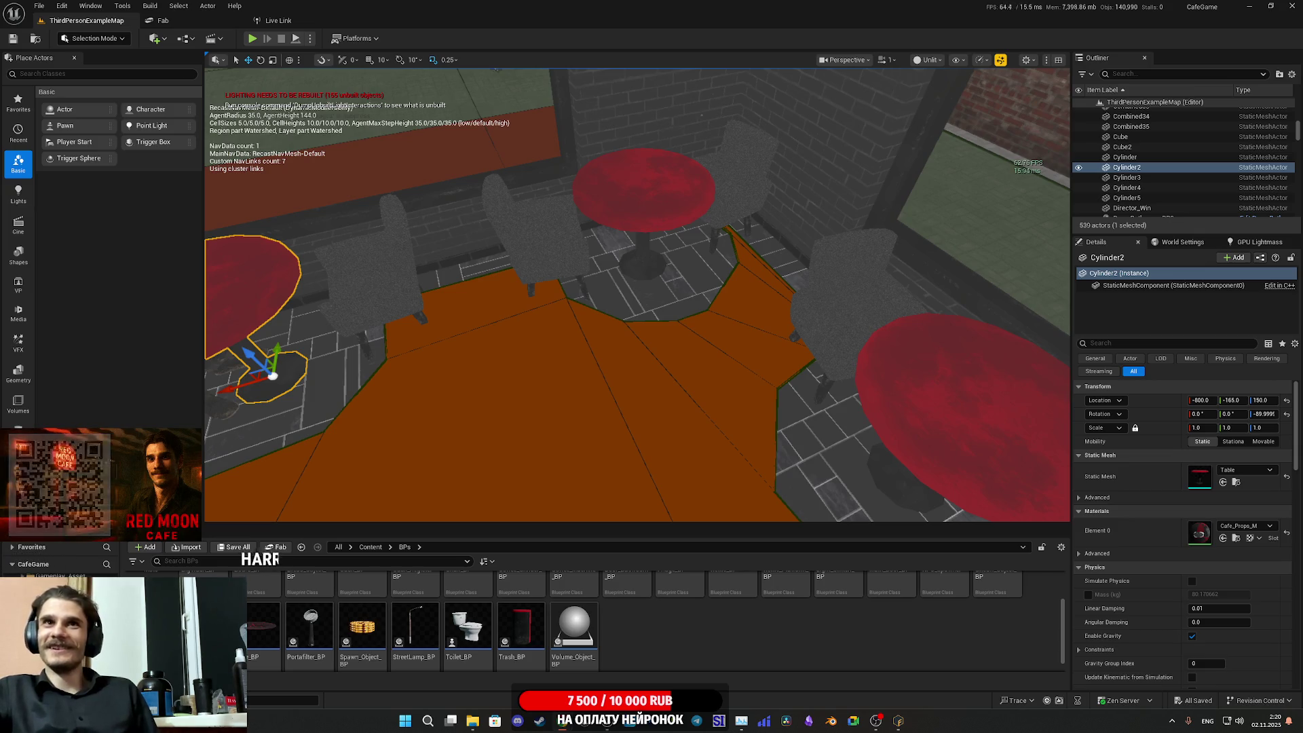
# - Drag the Google Images window for 'восточница' over the editor and maximize it
pyautogui.moveTo(1302, 292)
pyautogui.mouseDown()
pyautogui.moveTo(1097, 286)
pyautogui.moveTo(457, 193)
pyautogui.mouseUp()
pyautogui.doubleClick(532, 197)
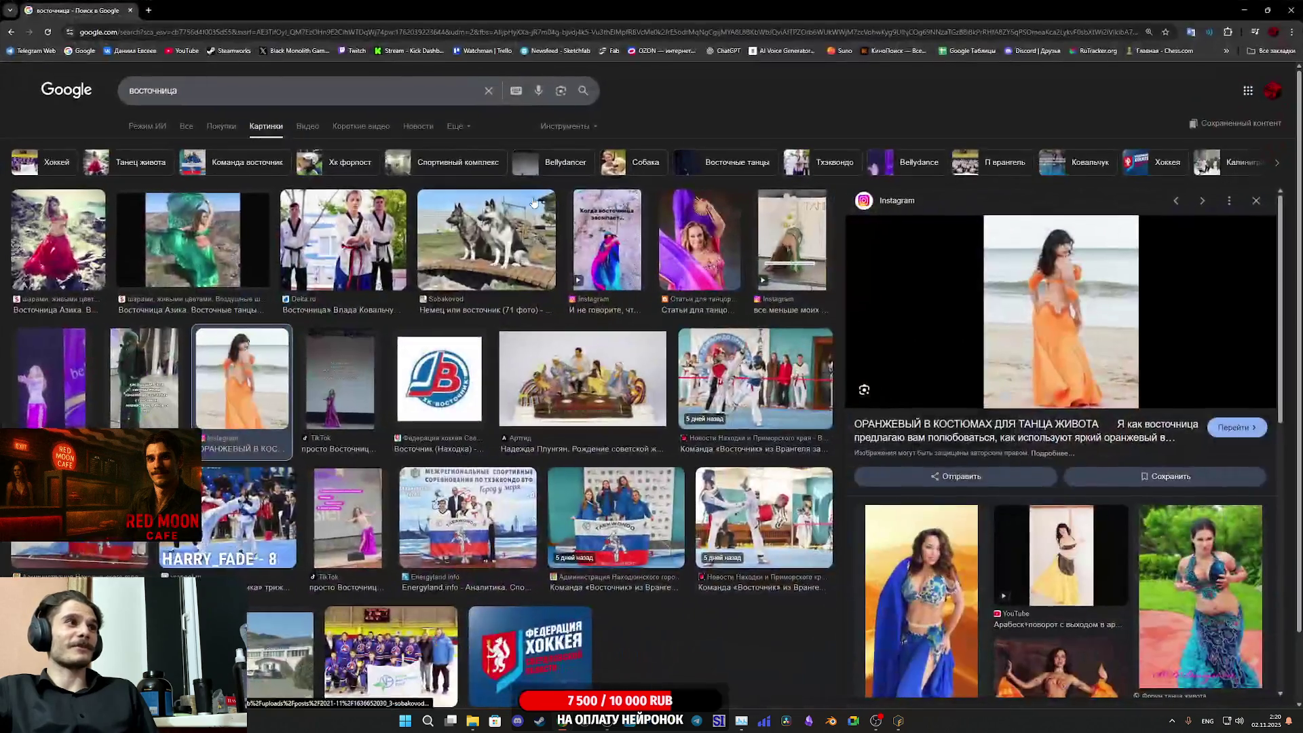
# - Open the dancer image's Instagram source, close the failed tab, and scroll through the results
pyautogui.click(1079, 278)
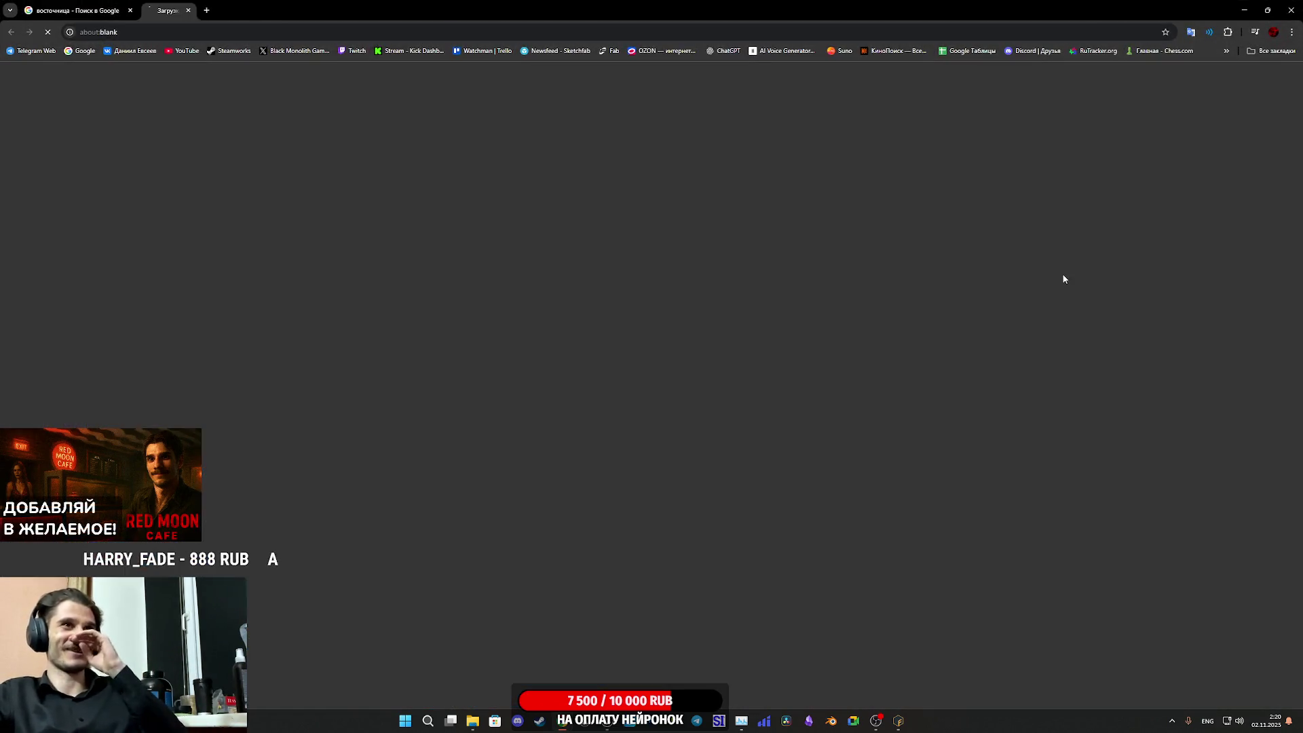
pyautogui.middleClick(195, 12)
pyautogui.scroll(3, 1077, 324)
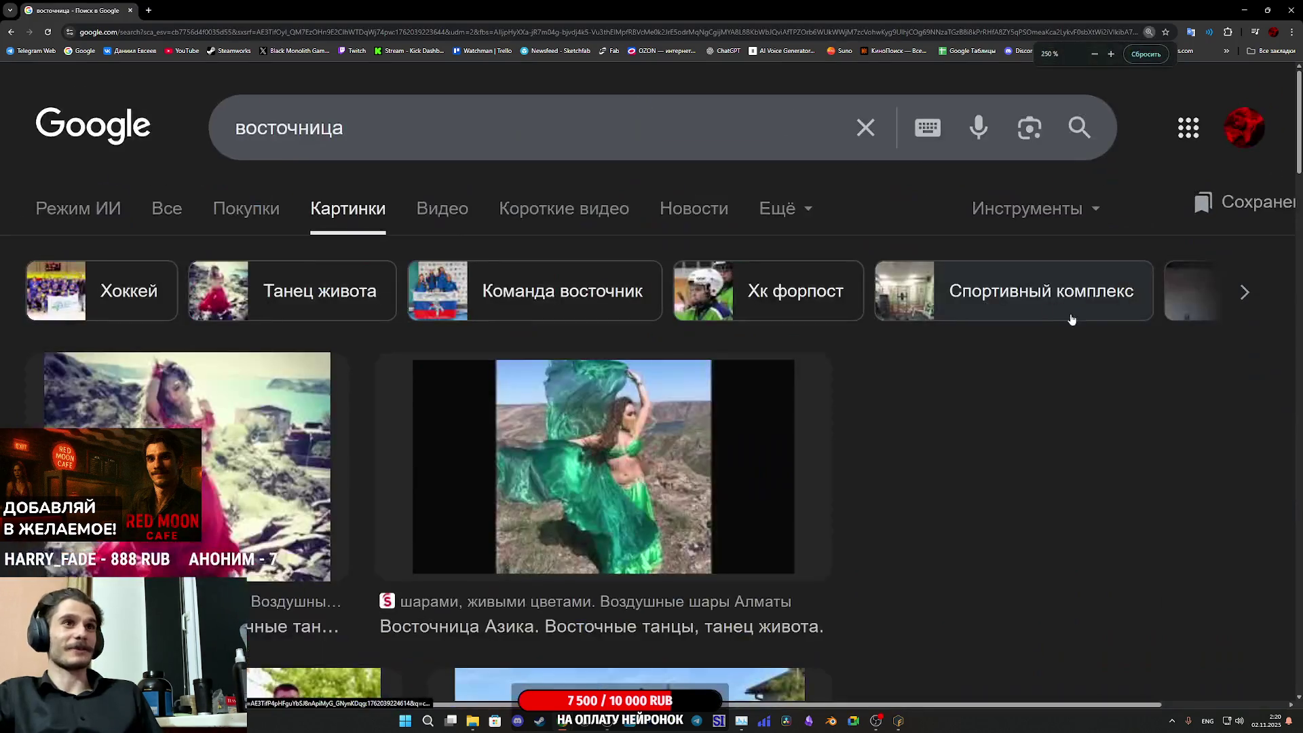
pyautogui.scroll(-2, 1077, 324)
pyautogui.scroll(-1, 1074, 323)
pyautogui.scroll(1, 1075, 323)
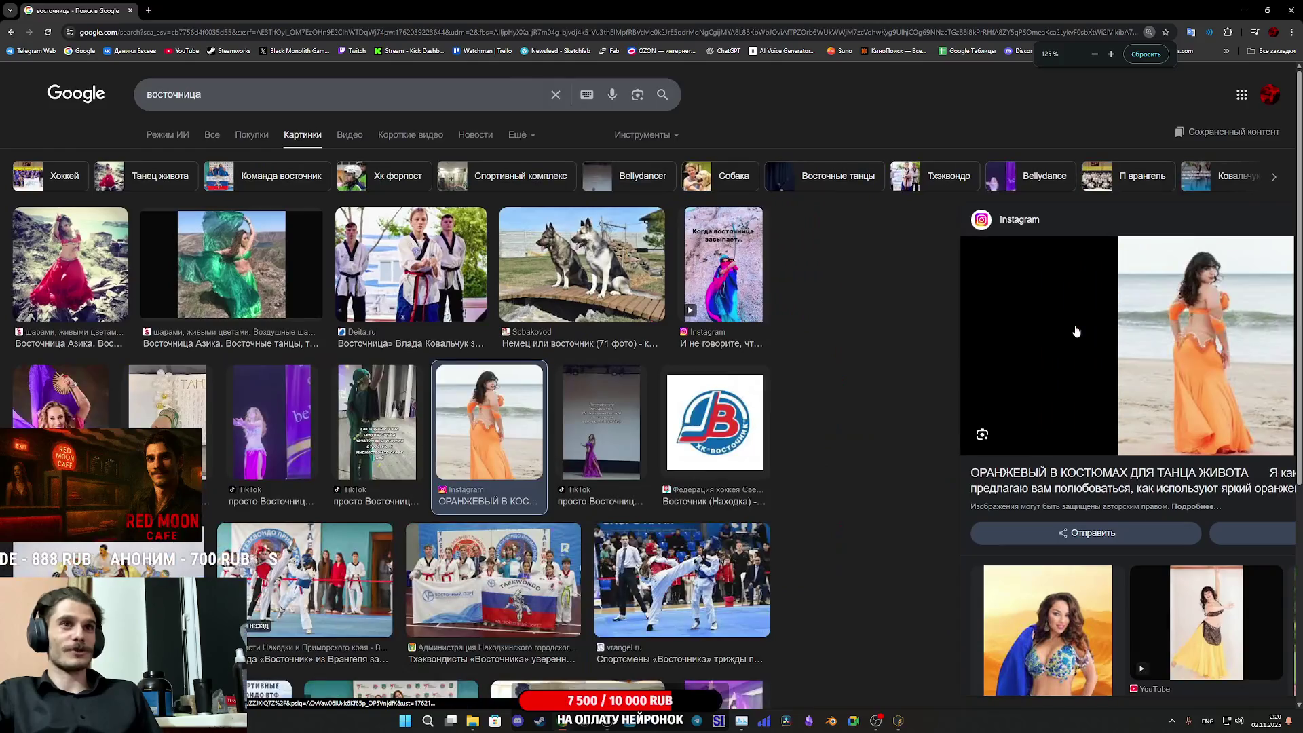
pyautogui.scroll(-1, 1075, 324)
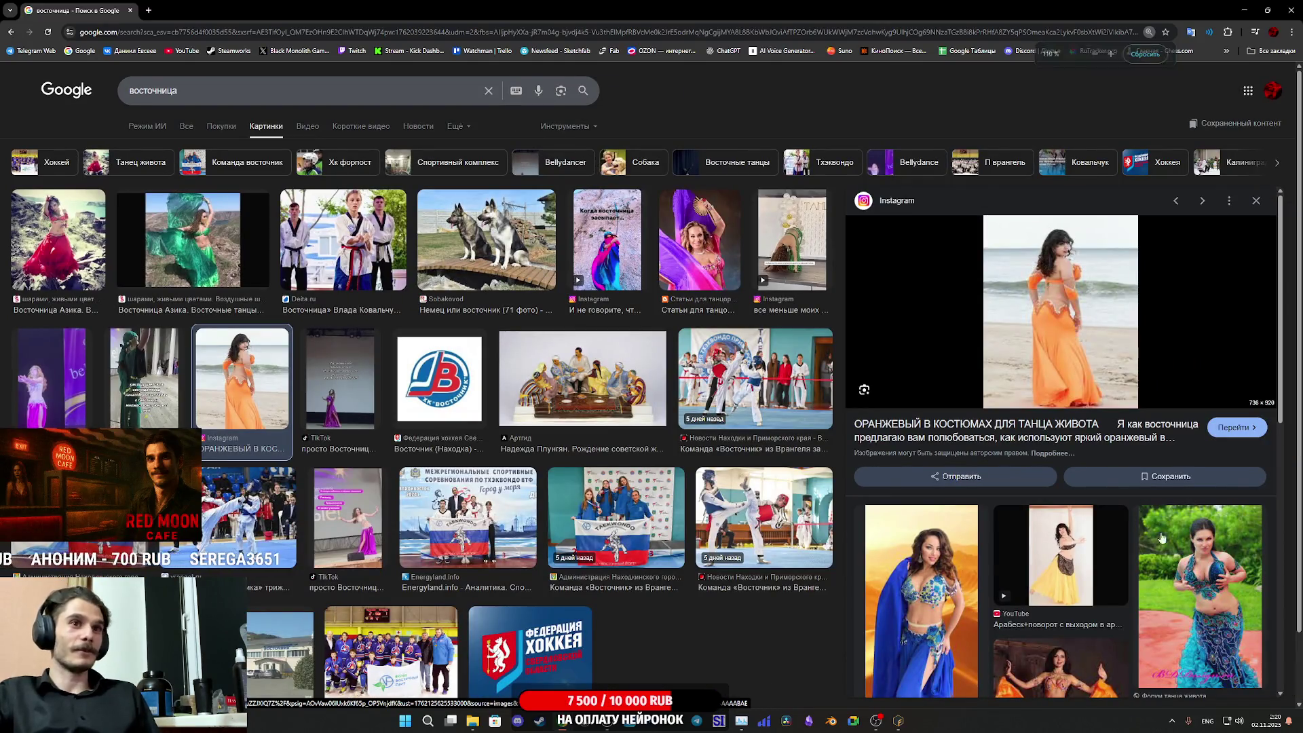
pyautogui.scroll(-2, 1213, 526)
pyautogui.scroll(-2, 1214, 527)
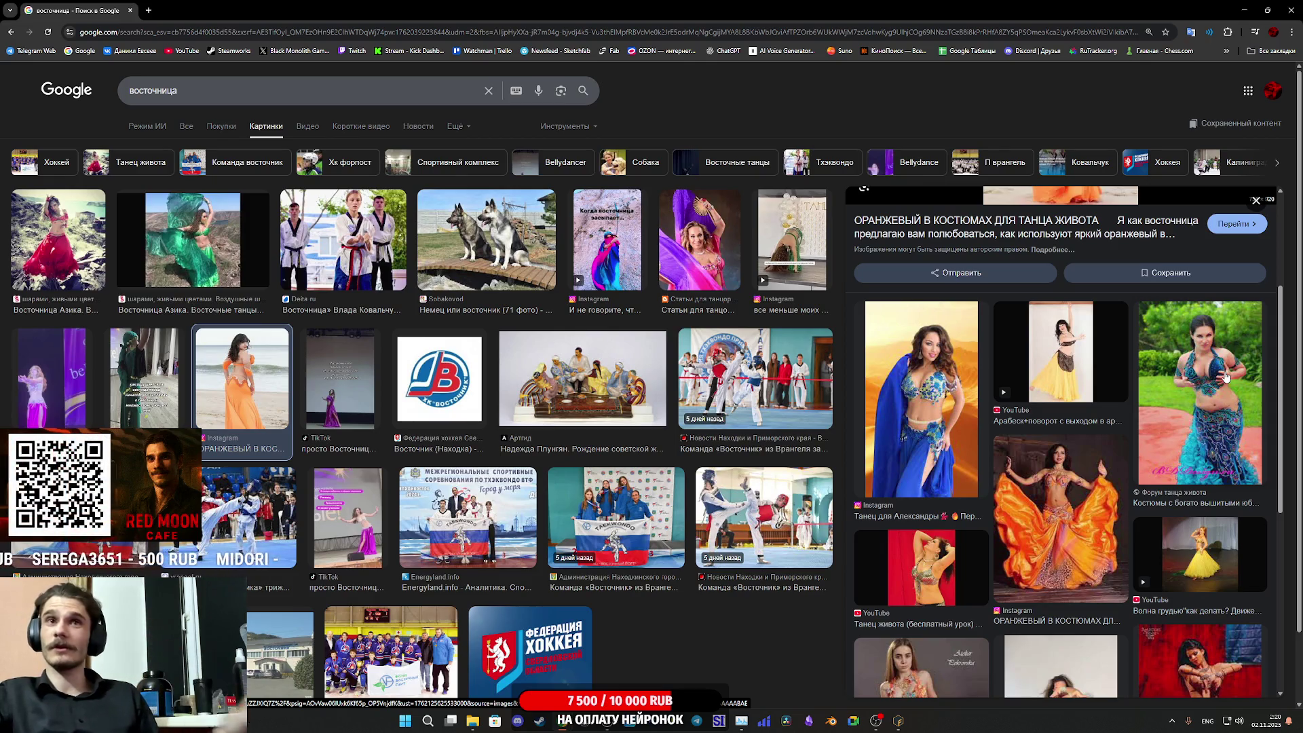
# - Zoom out the results page and preview the green dancer image
pyautogui.hotkey('ctrl', '-')
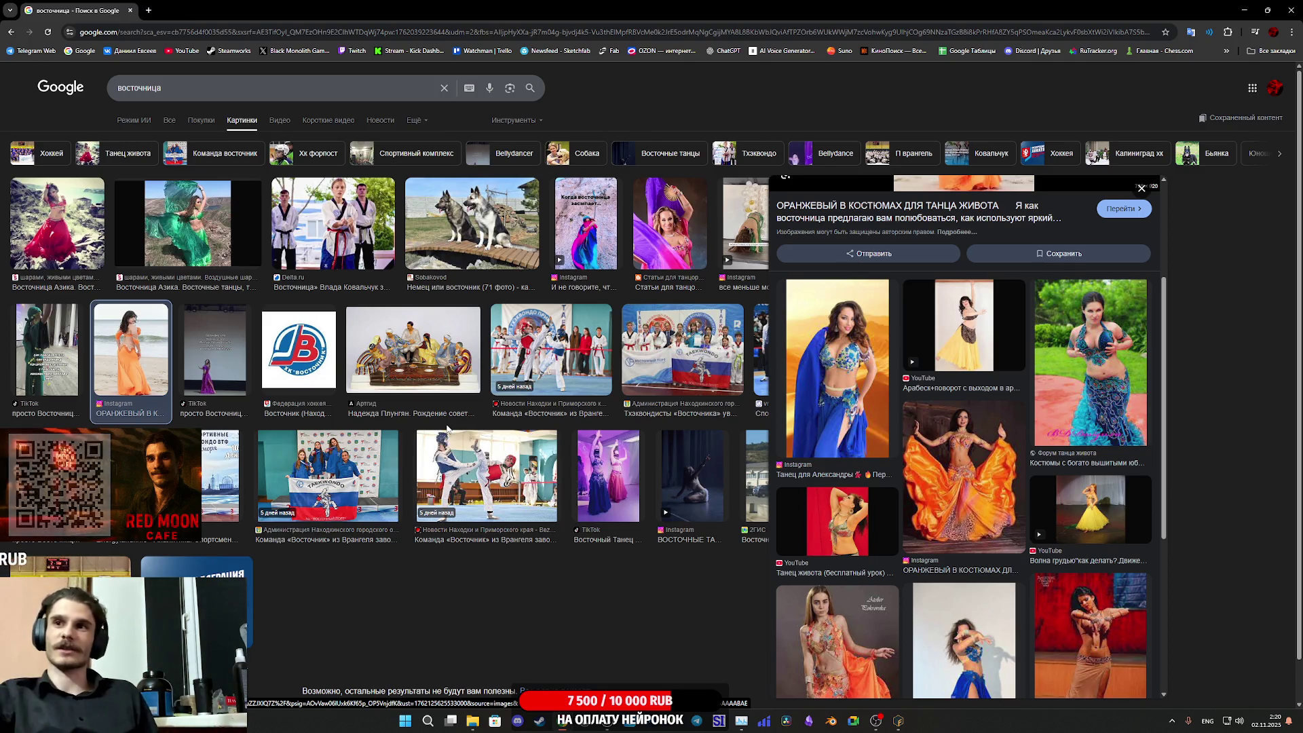
pyautogui.click(225, 246)
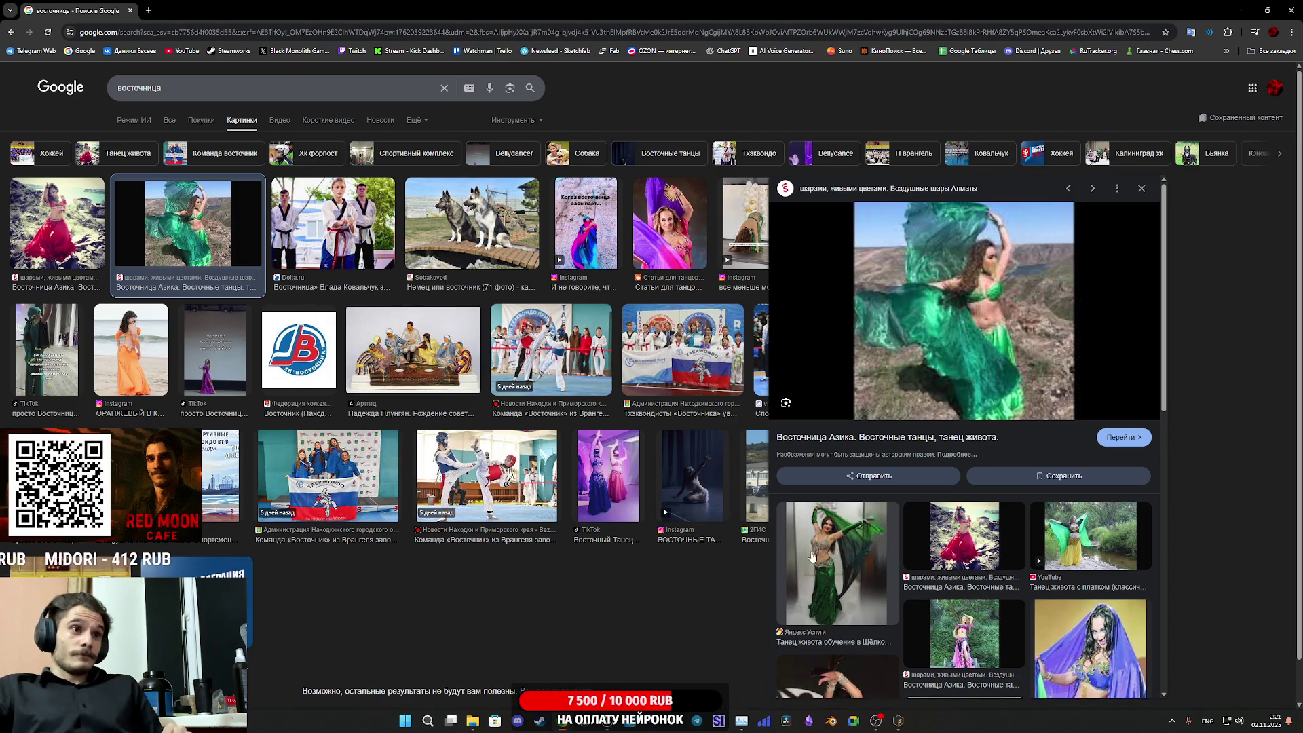
pyautogui.scroll(-4, 909, 567)
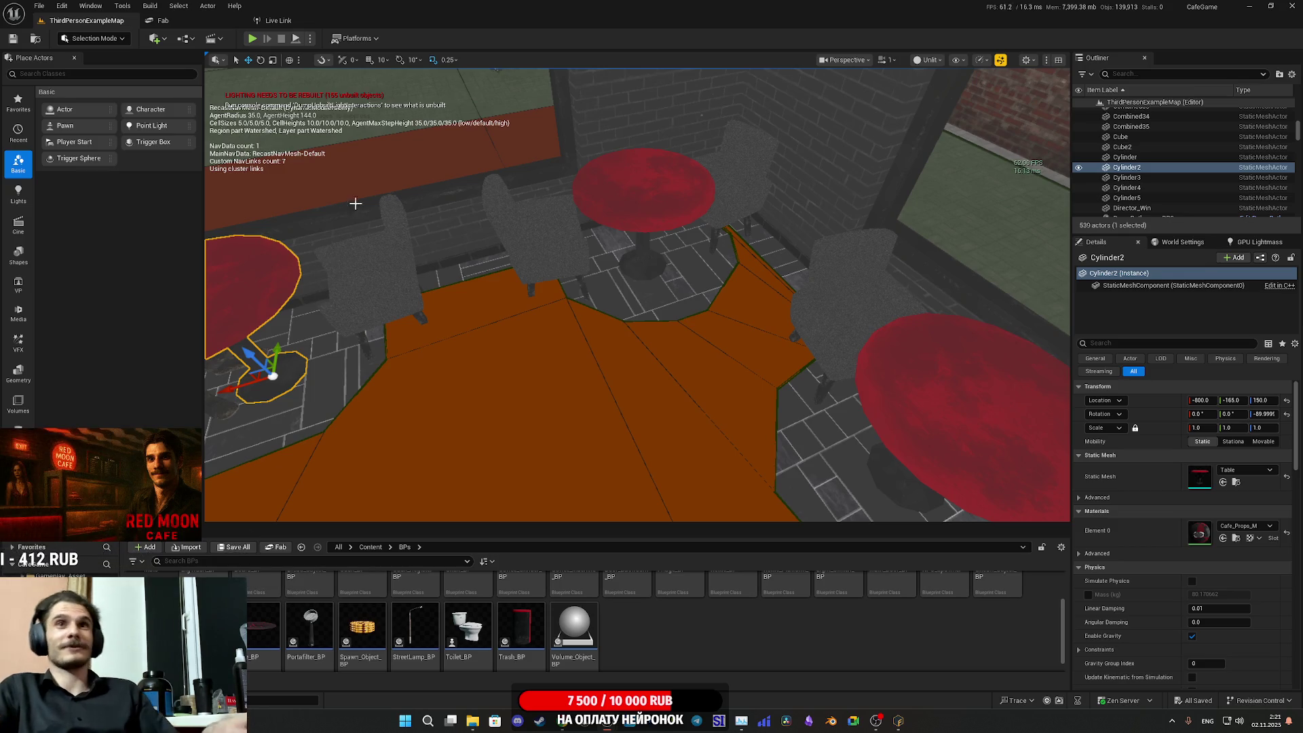
# - Fly back to check the navmesh at the window table, then start Play in the editor
pyautogui.click(1000, 60)
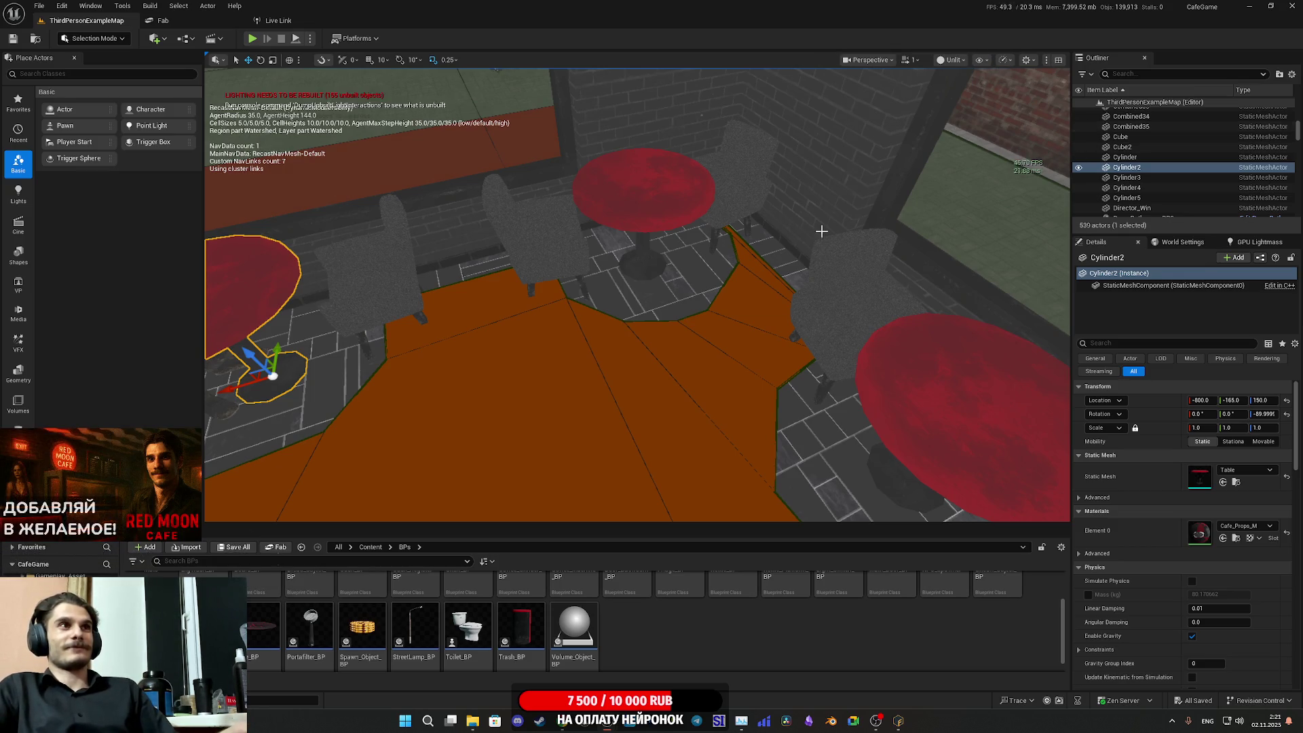
pyautogui.moveTo(823, 227)
pyautogui.mouseDown()
pyautogui.moveTo(745, 264)
pyautogui.moveTo(739, 252)
pyautogui.moveTo(733, 285)
pyautogui.moveTo(770, 264)
pyautogui.mouseUp()
pyautogui.press('p')
pyautogui.press('p')
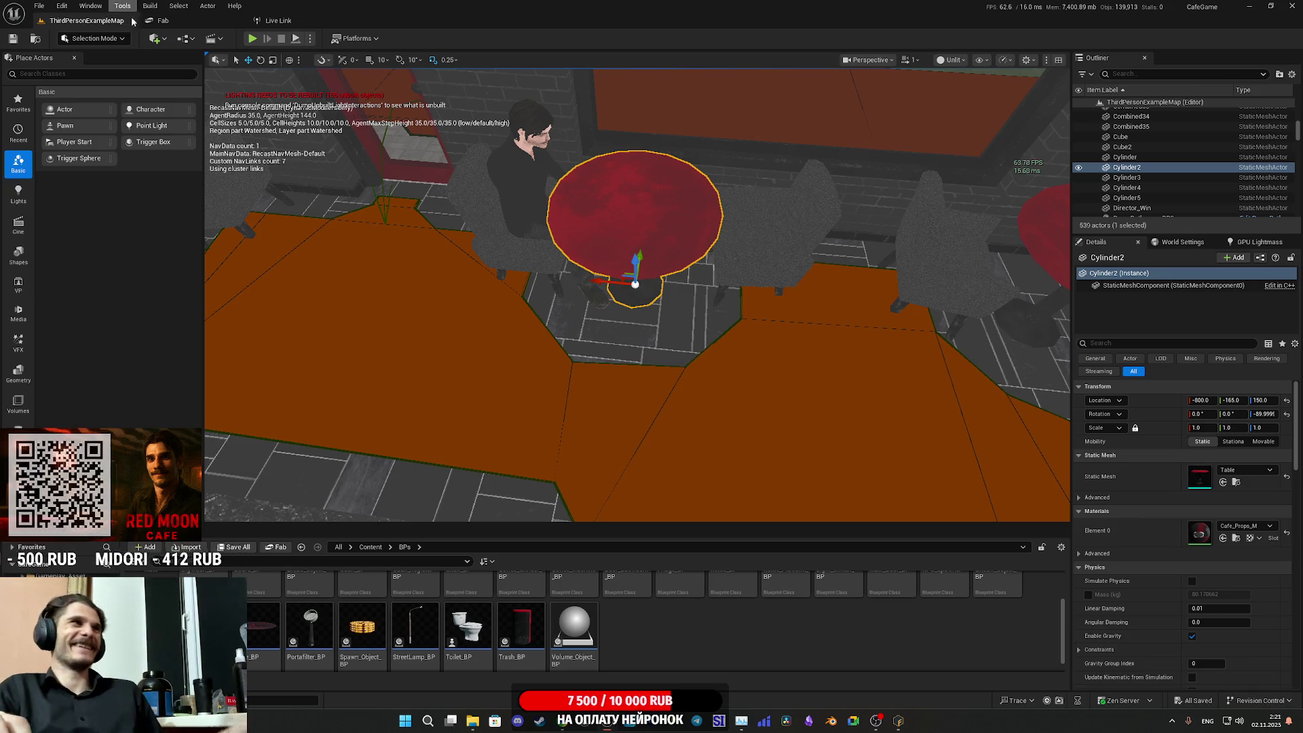
pyautogui.click(253, 42)
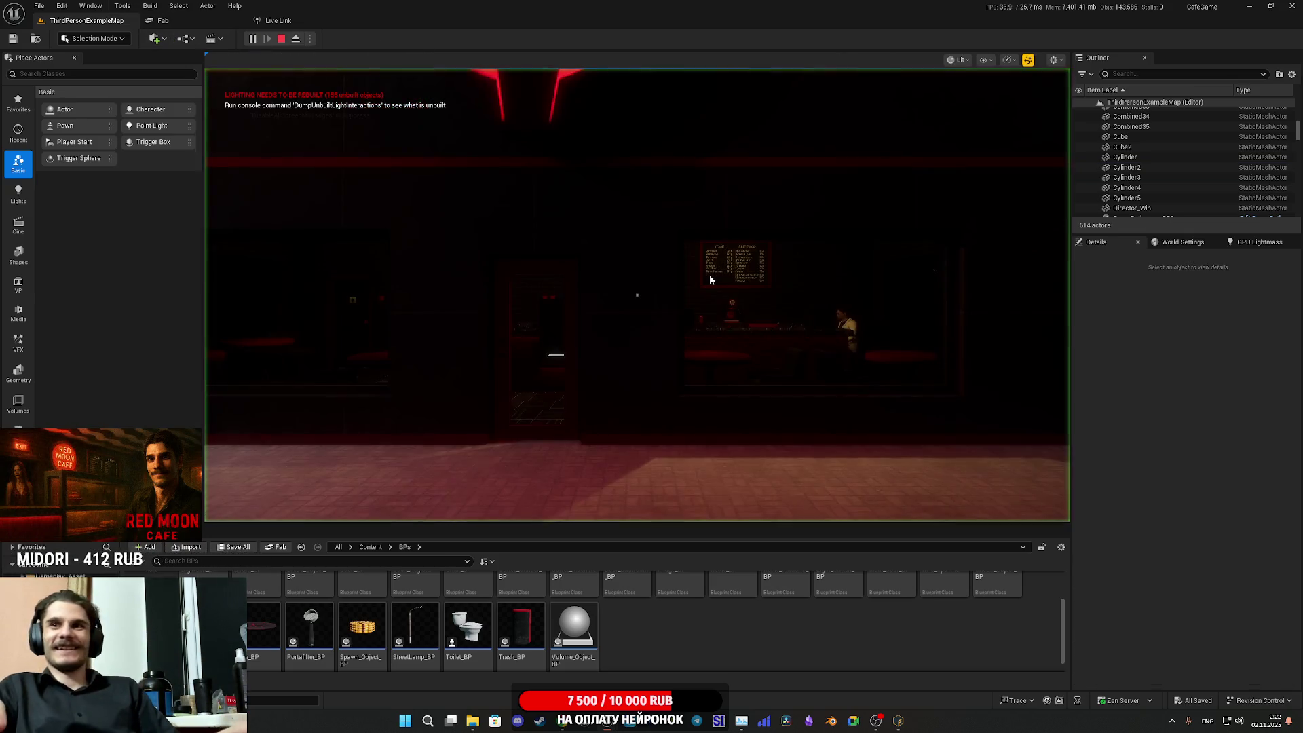
# - Walk into the cafe, sit in and stand from the table's armchair twice, then stop playing
pyautogui.press('F11')
pyautogui.press('w')
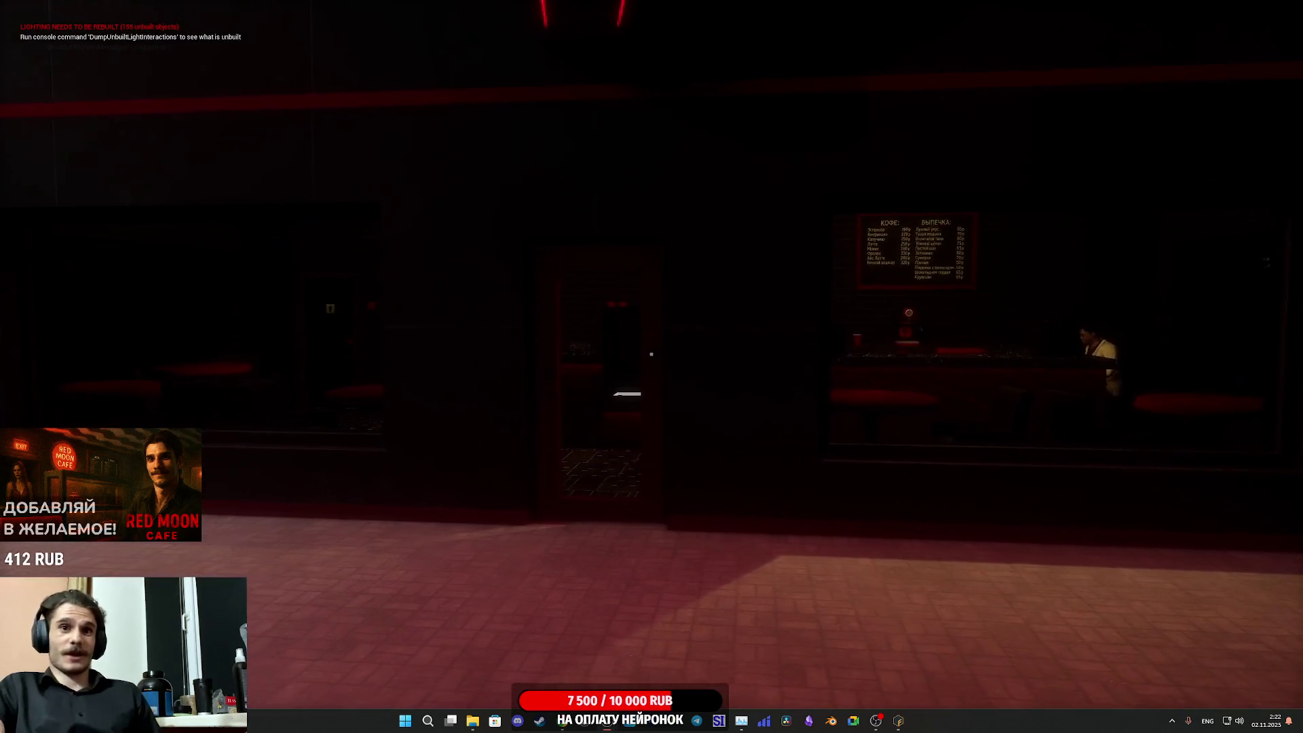
pyautogui.press('w')
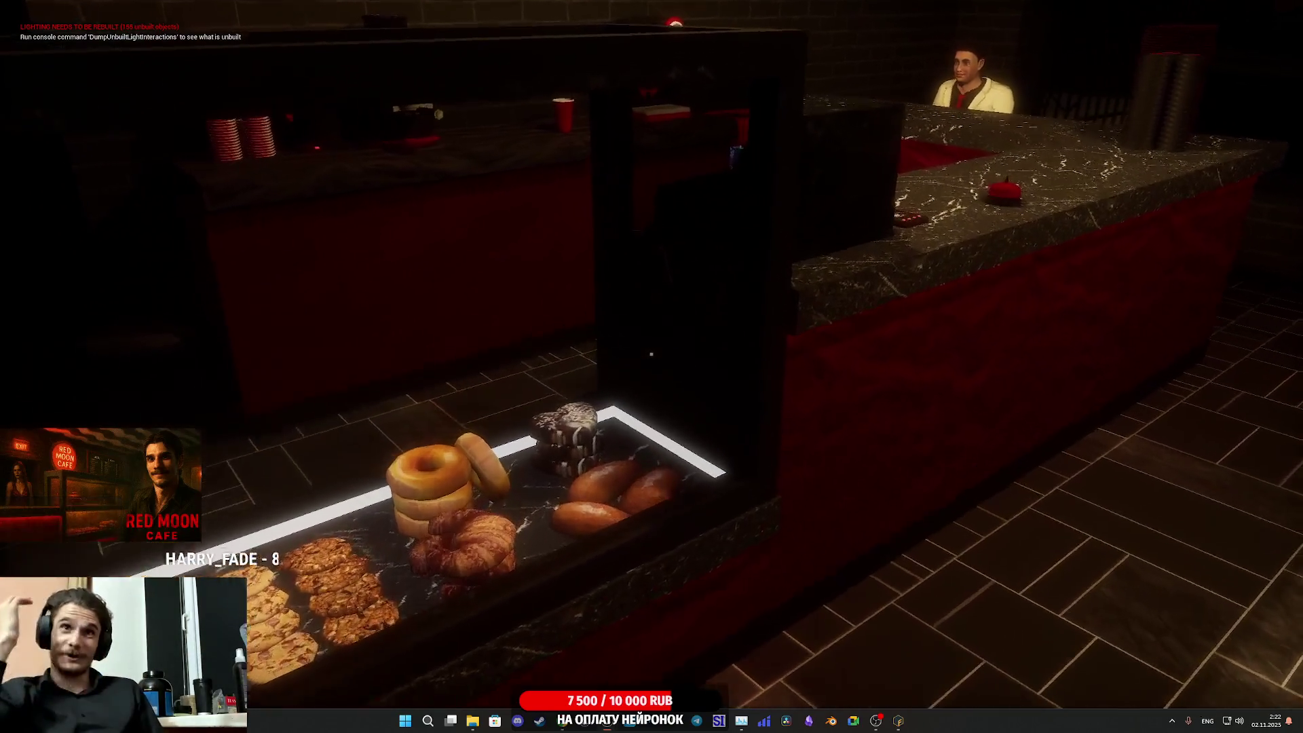
pyautogui.moveTo(651, 354)
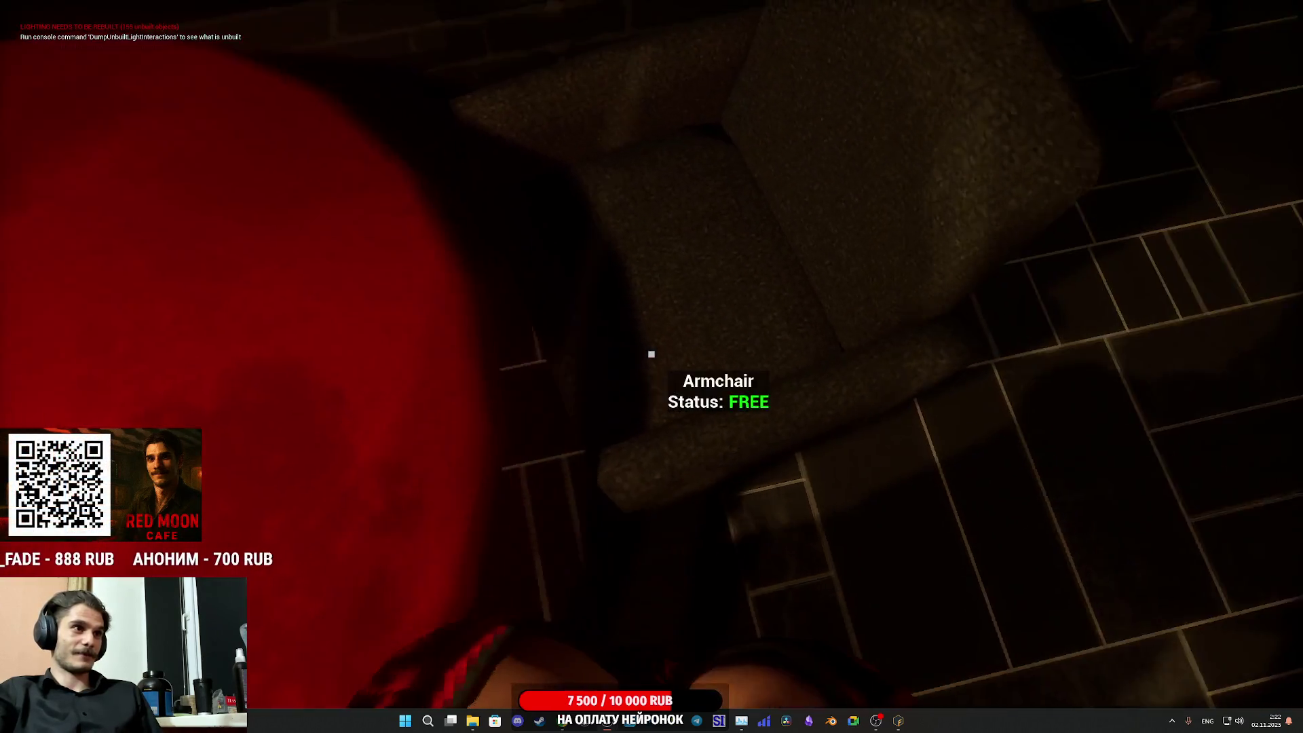
pyautogui.press('e')
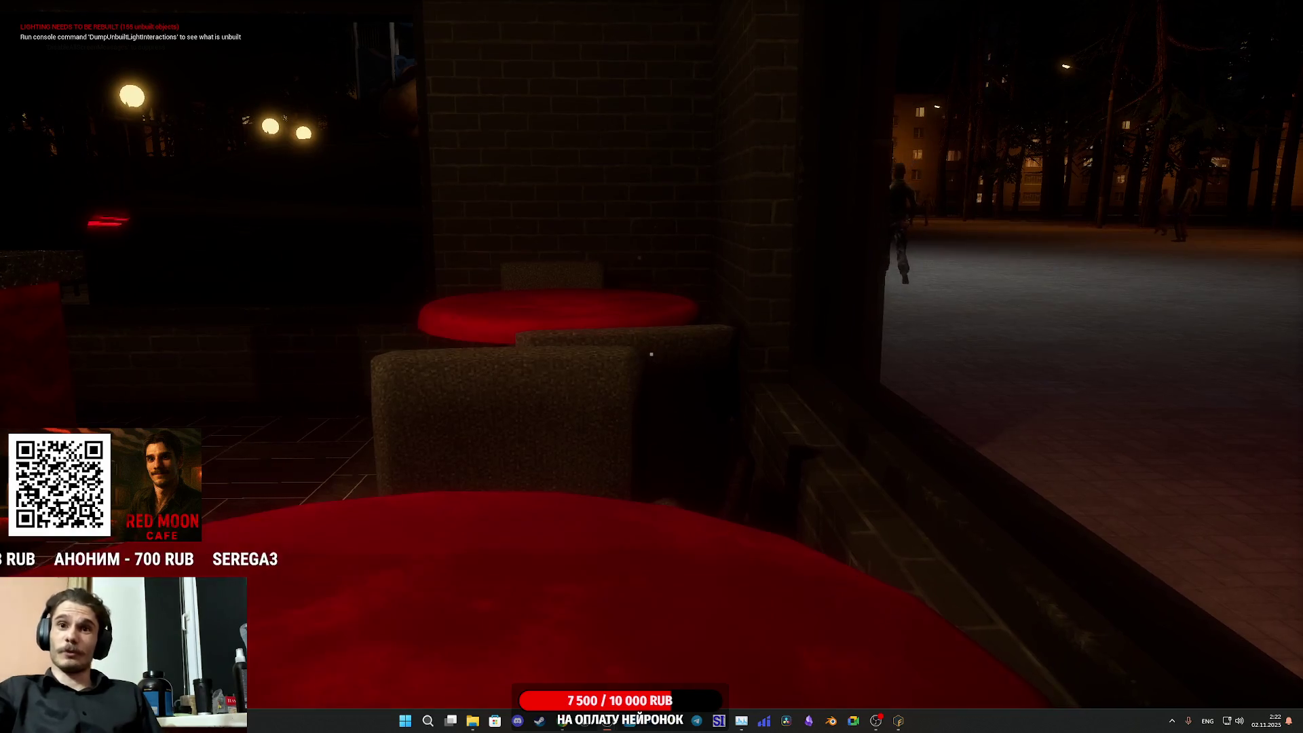
pyautogui.press('e')
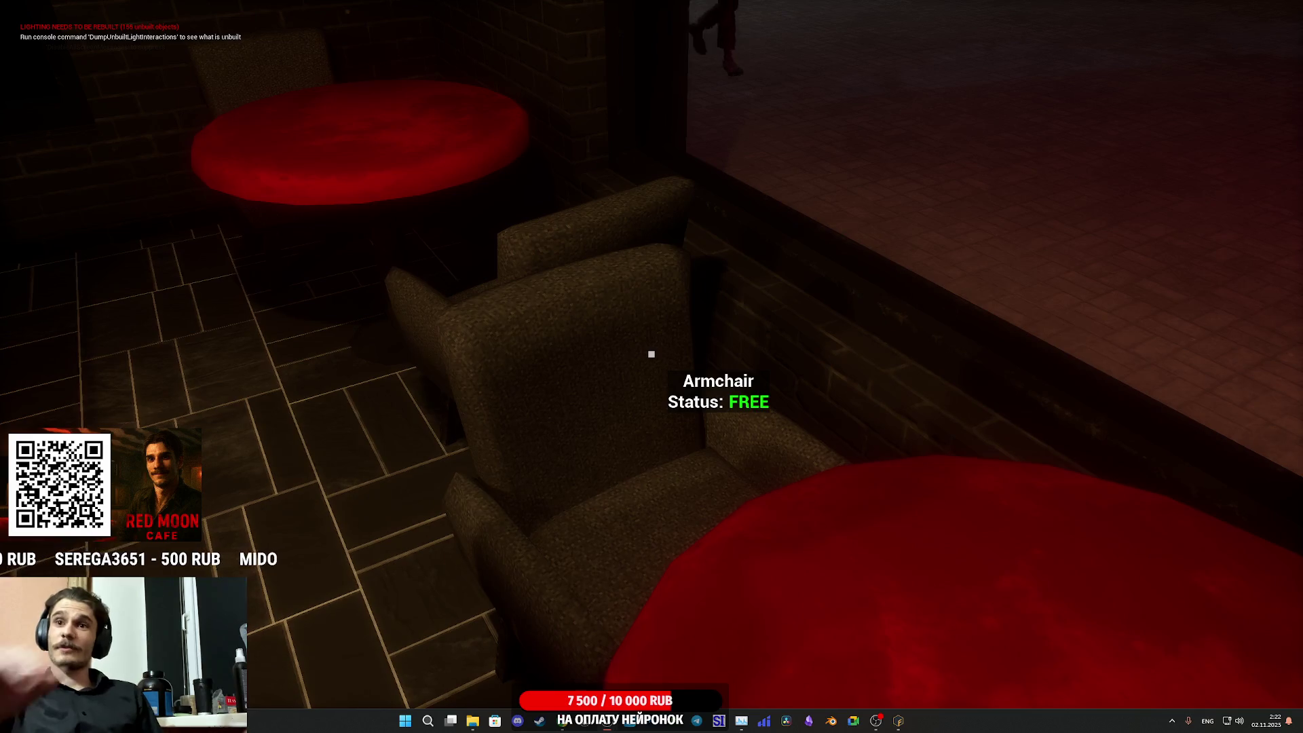
pyautogui.press('e')
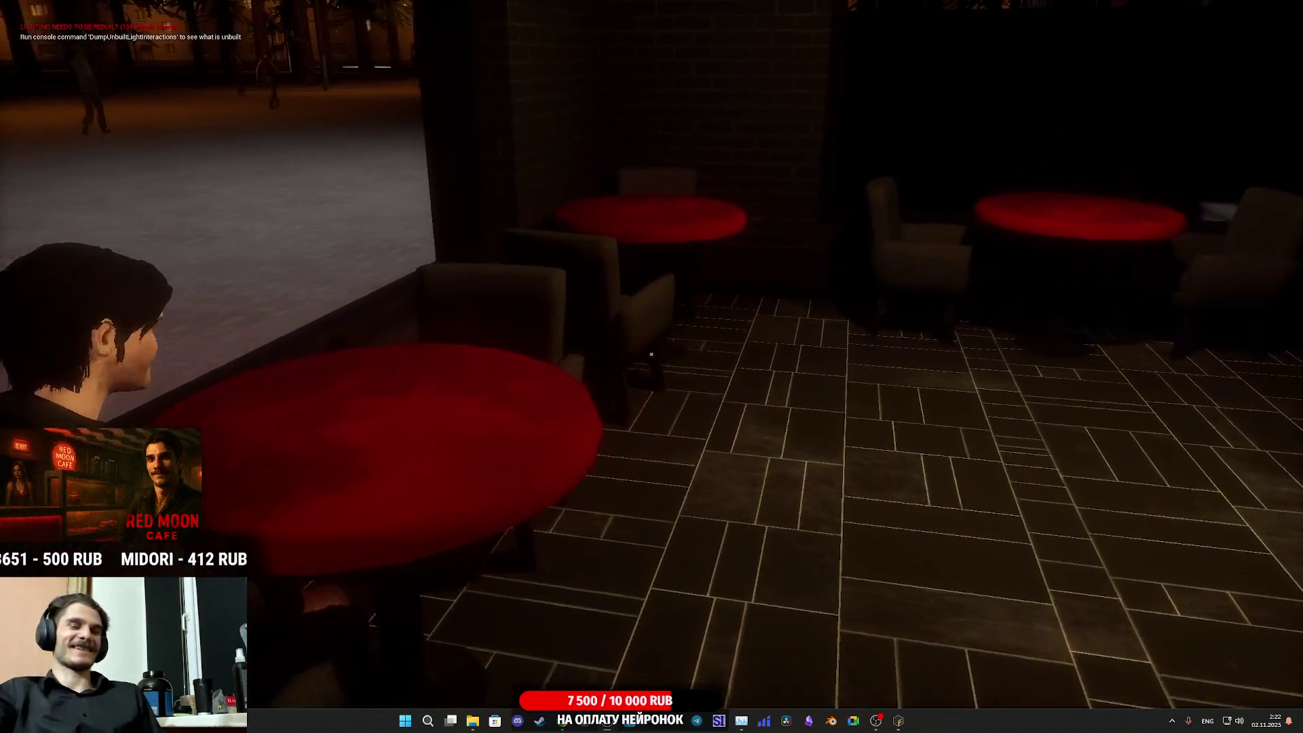
pyautogui.press('e')
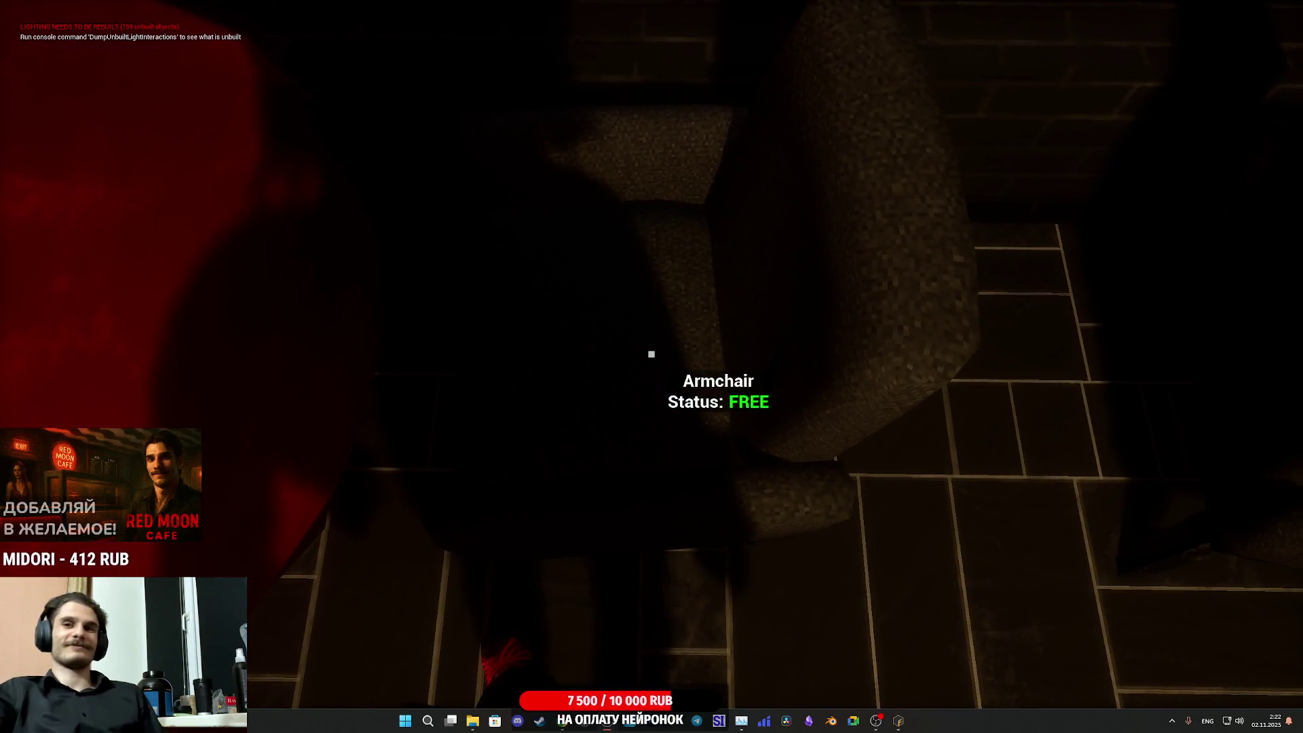
pyautogui.press('Escape')
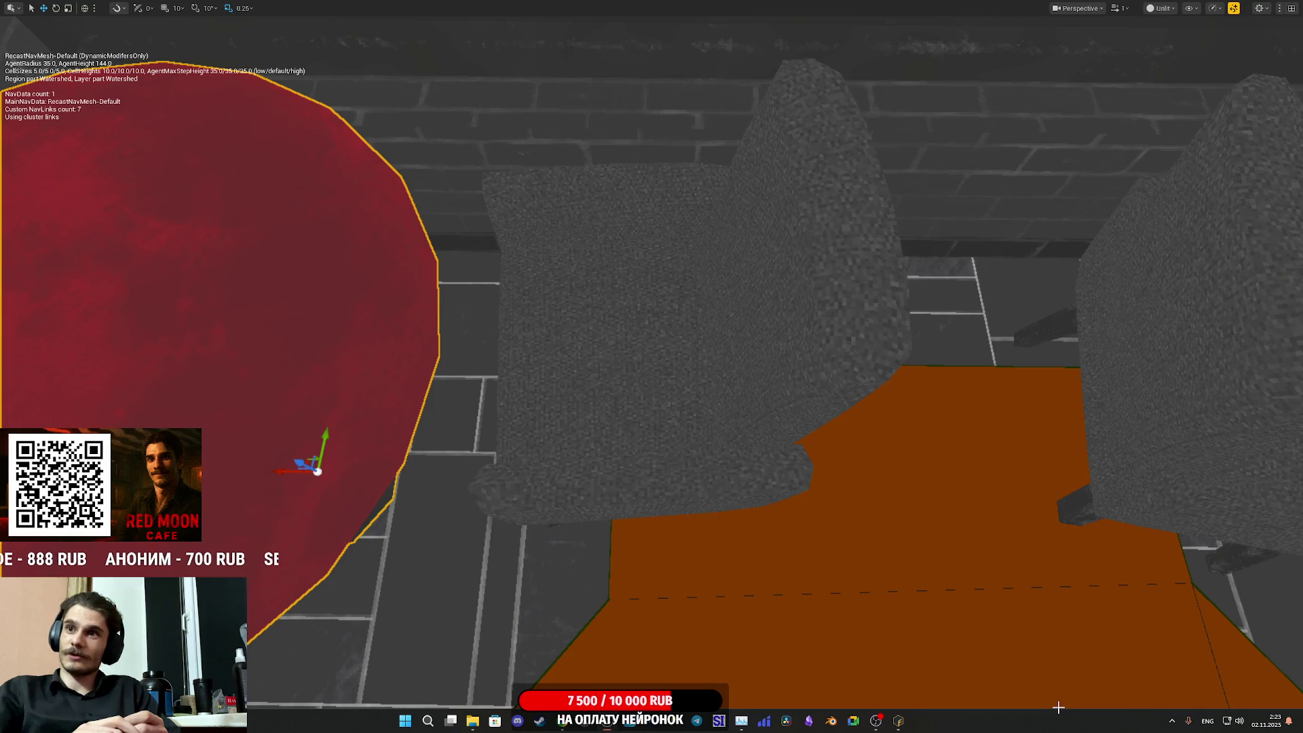
# - Focus the cafe table, reopen and save its Table mesh, then start a new playtest
pyautogui.press('f')
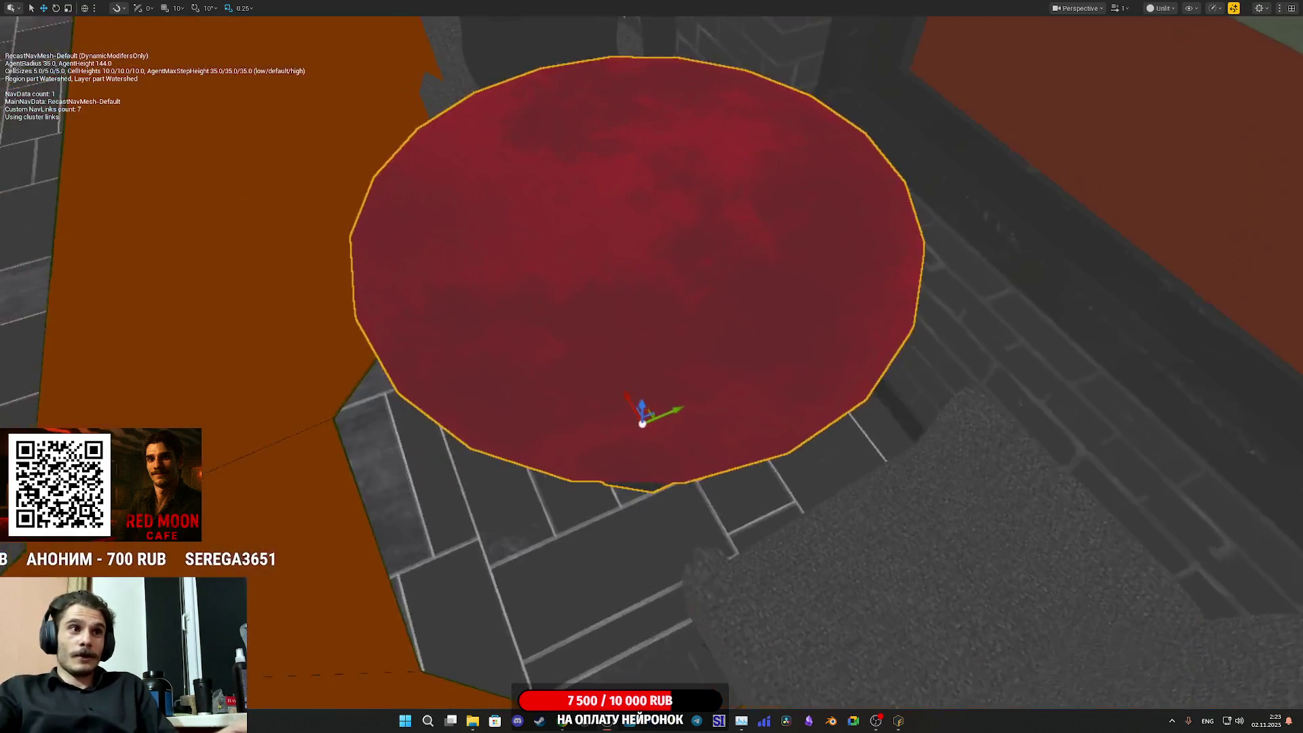
pyautogui.press('F11')
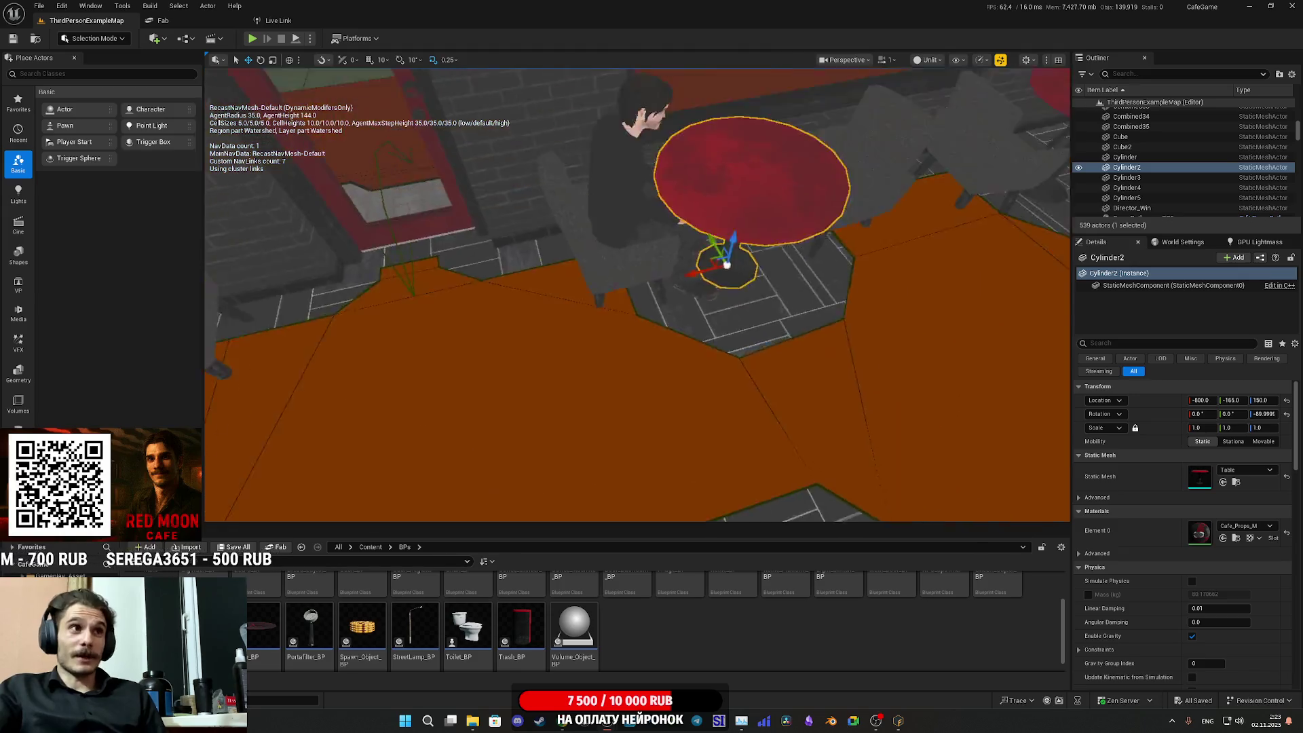
pyautogui.scroll(3, 836, 422)
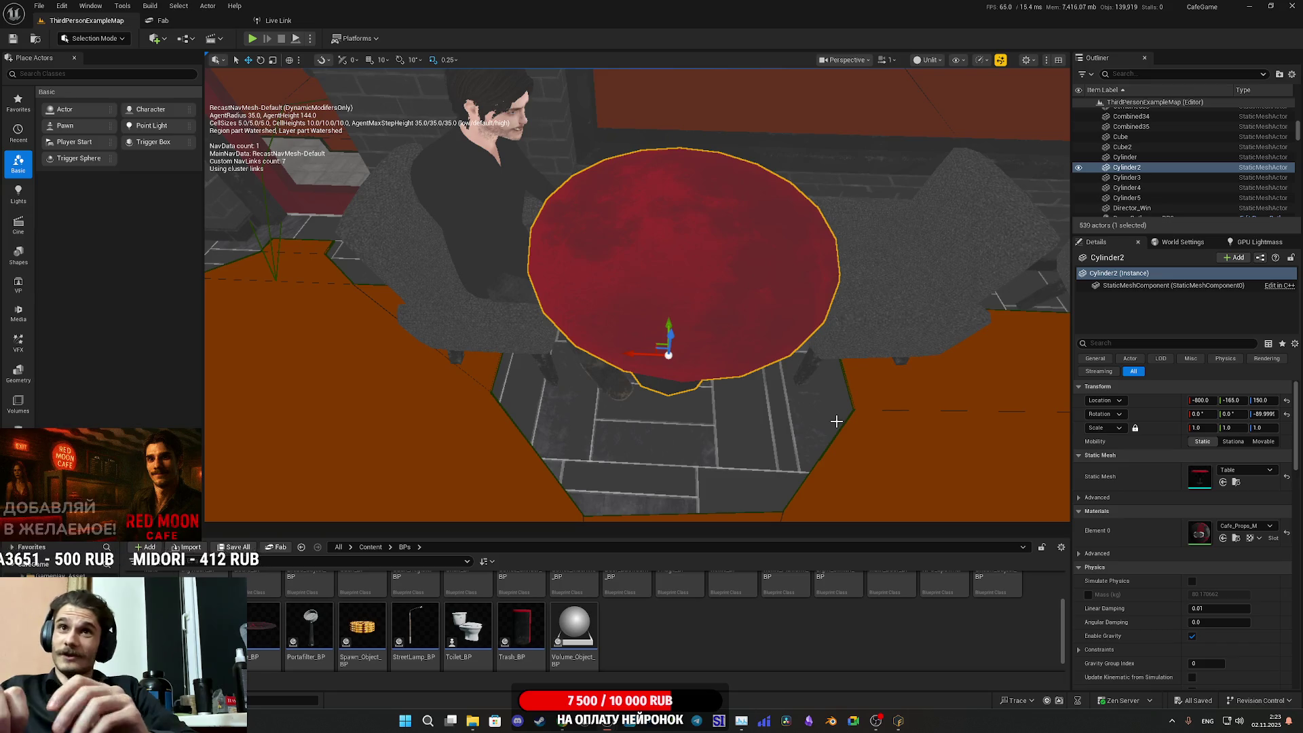
pyautogui.doubleClick(1199, 476)
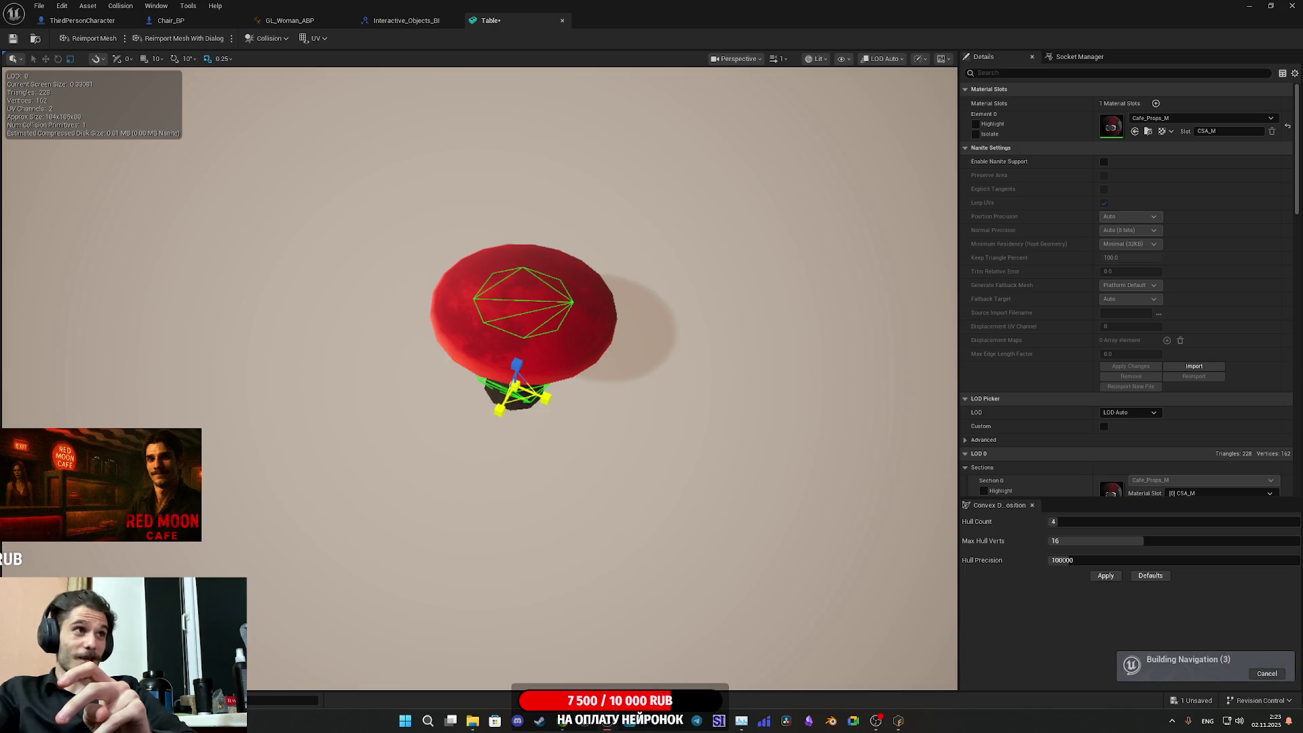
pyautogui.click(13, 39)
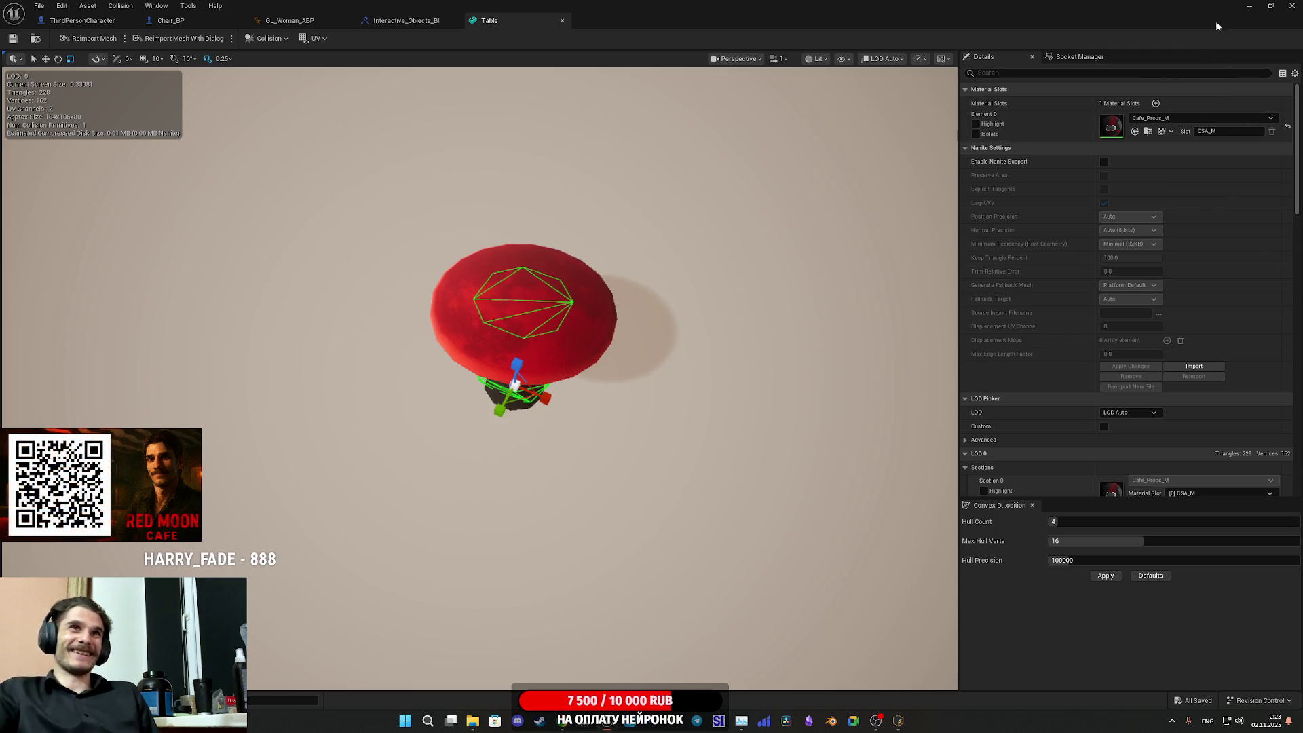
pyautogui.click(1246, 5)
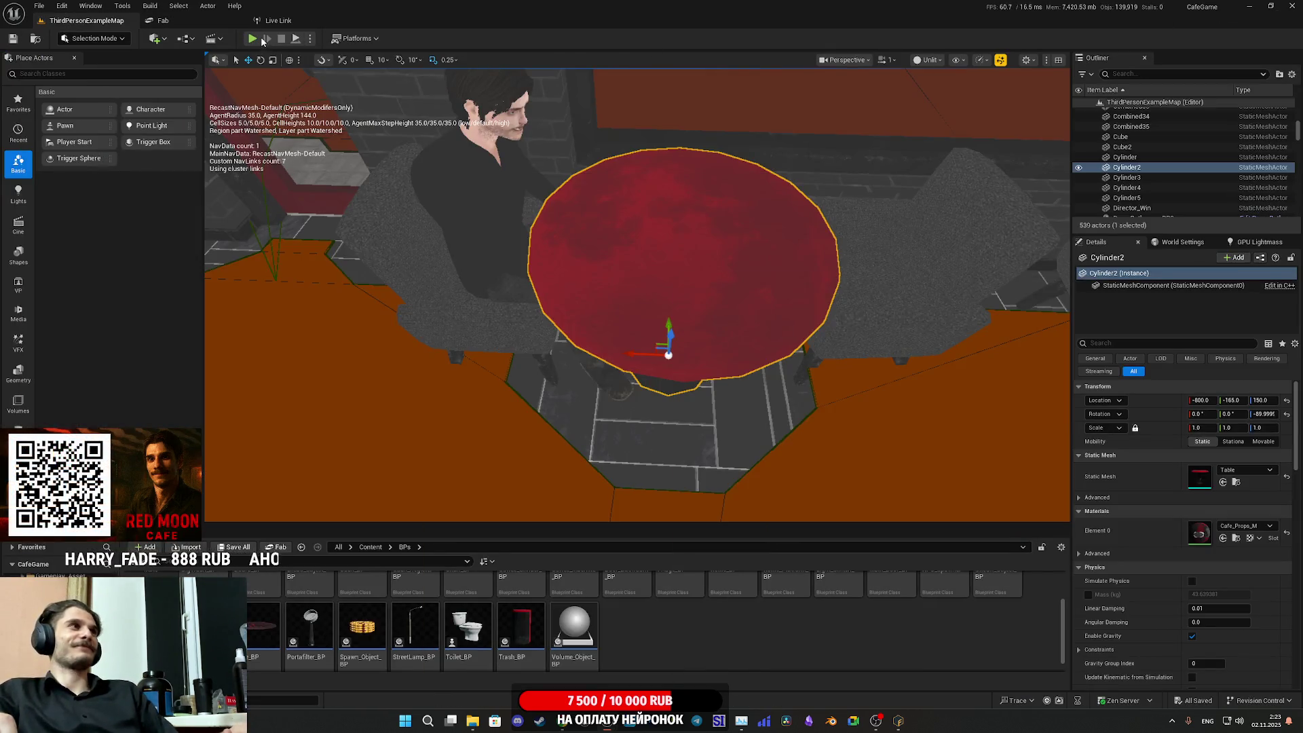
pyautogui.click(251, 38)
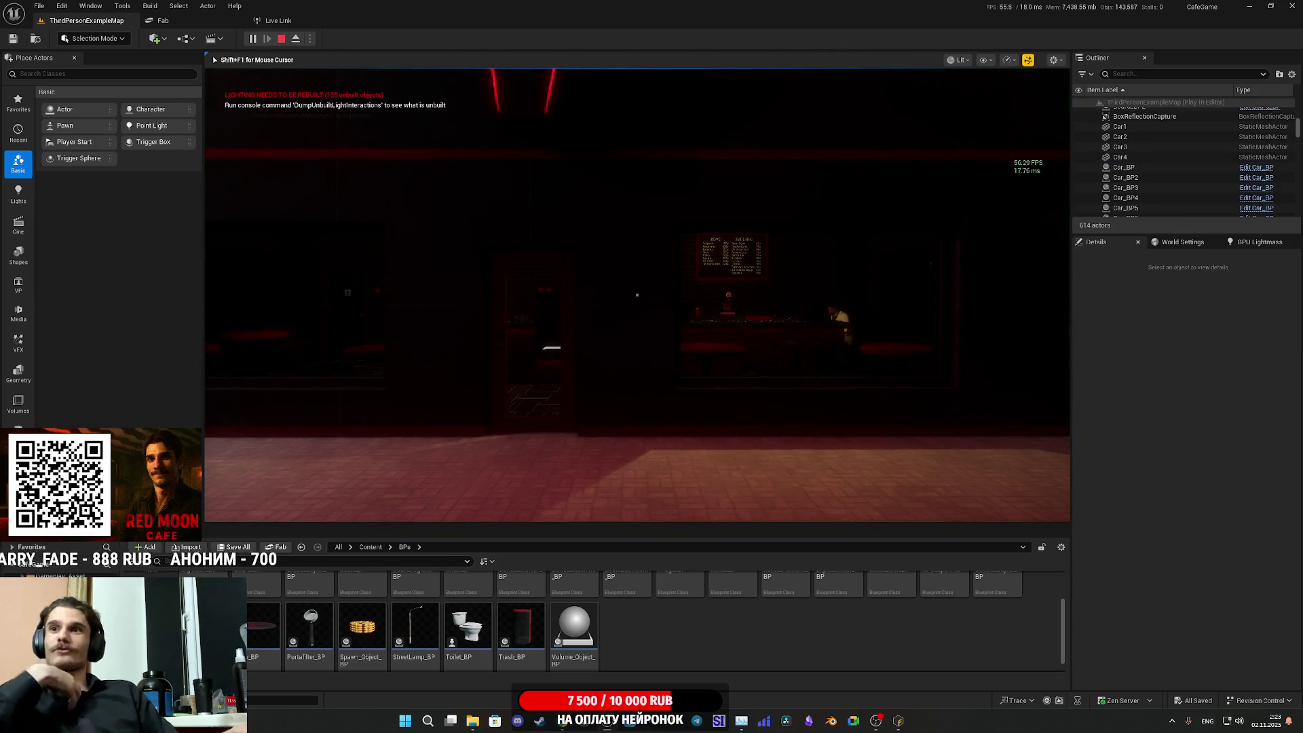
pyautogui.press('F11')
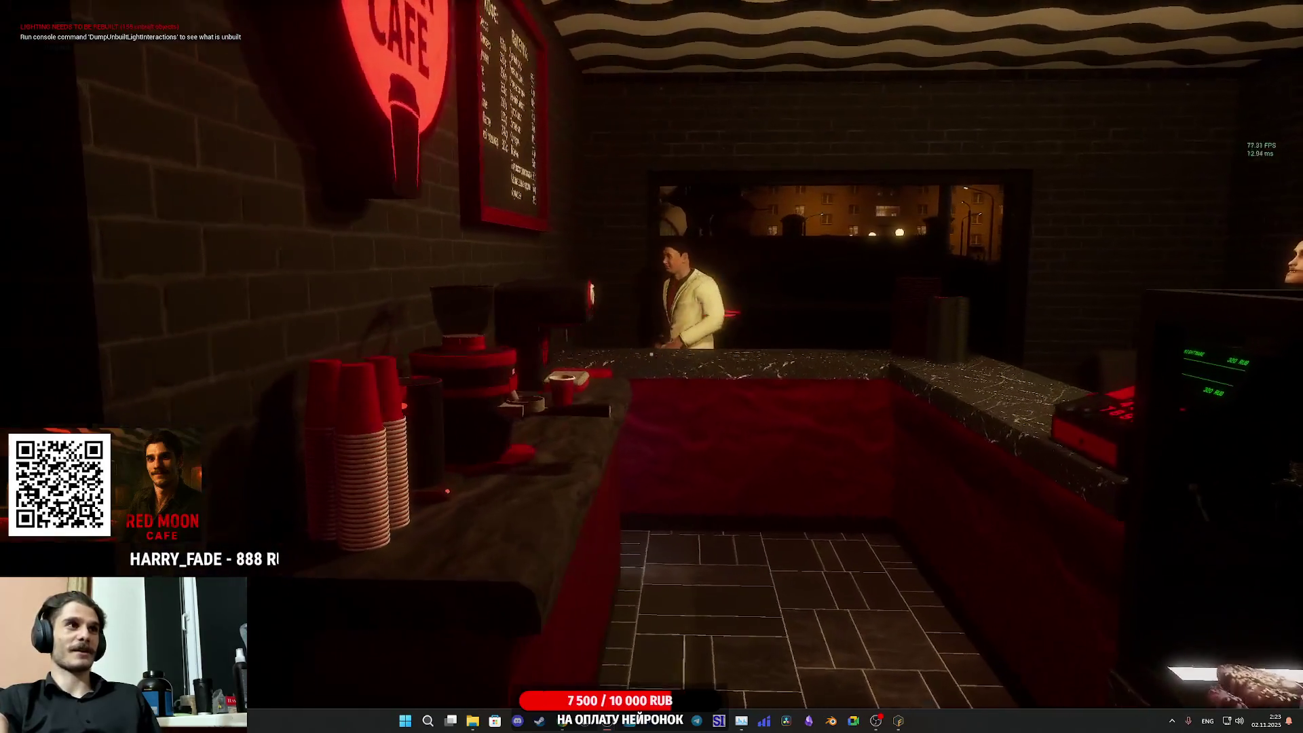
pyautogui.press('Escape')
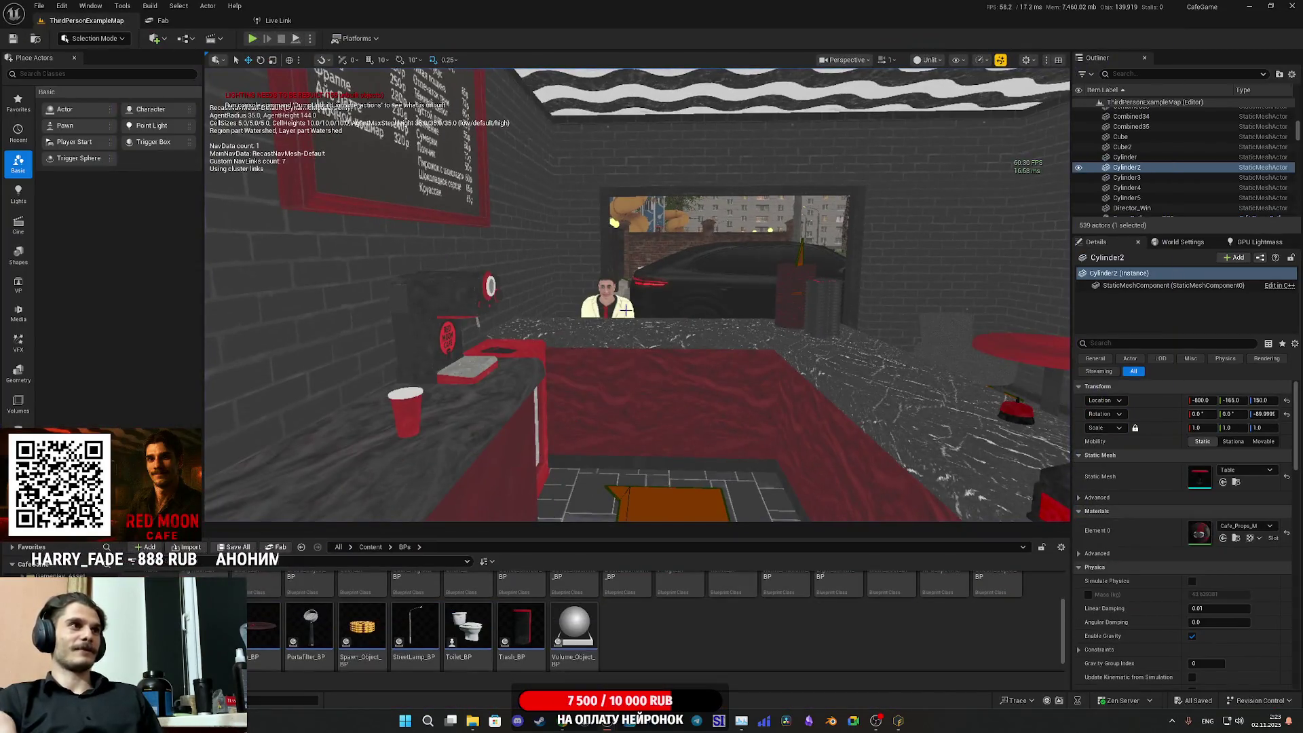
# - Rotate the seated character to face the counter stools and launch a fullscreen playtest
pyautogui.click(625, 310)
pyautogui.press('f')
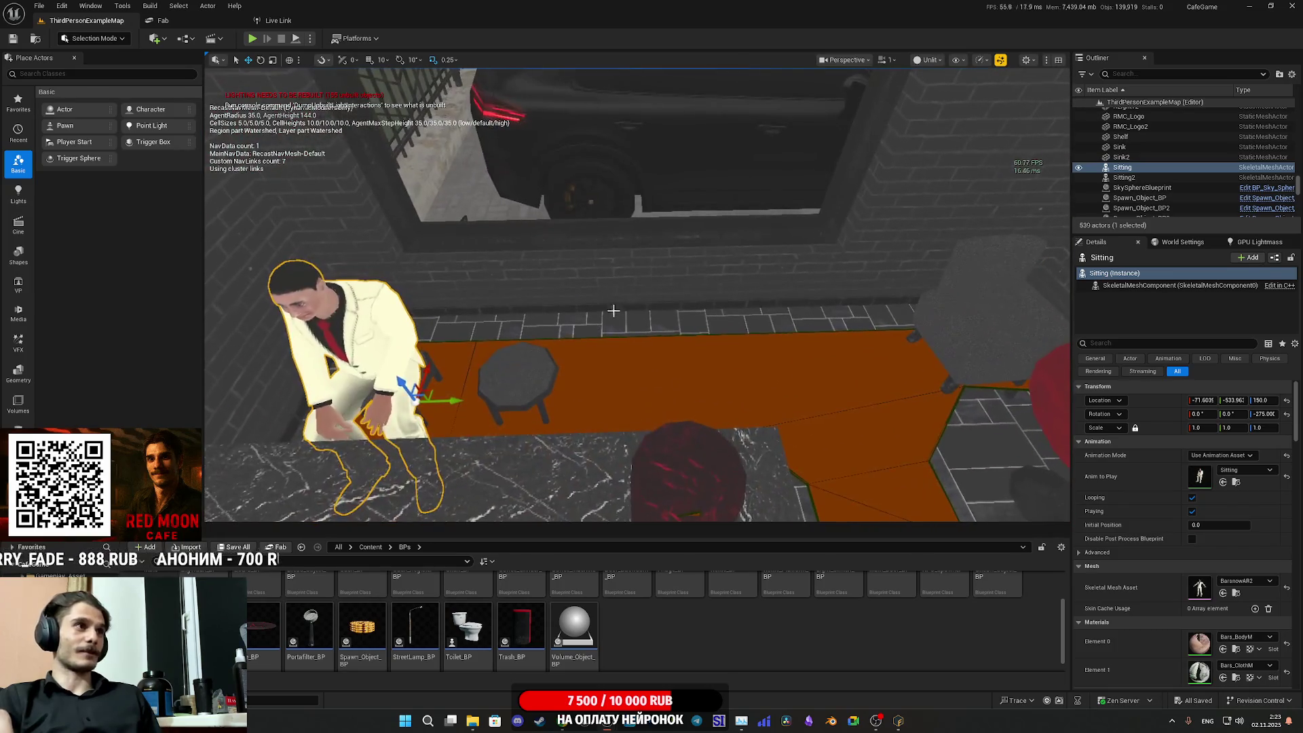
pyautogui.moveTo(449, 433)
pyautogui.mouseDown()
pyautogui.moveTo(475, 410)
pyautogui.moveTo(473, 429)
pyautogui.moveTo(557, 411)
pyautogui.mouseUp()
pyautogui.press('w')
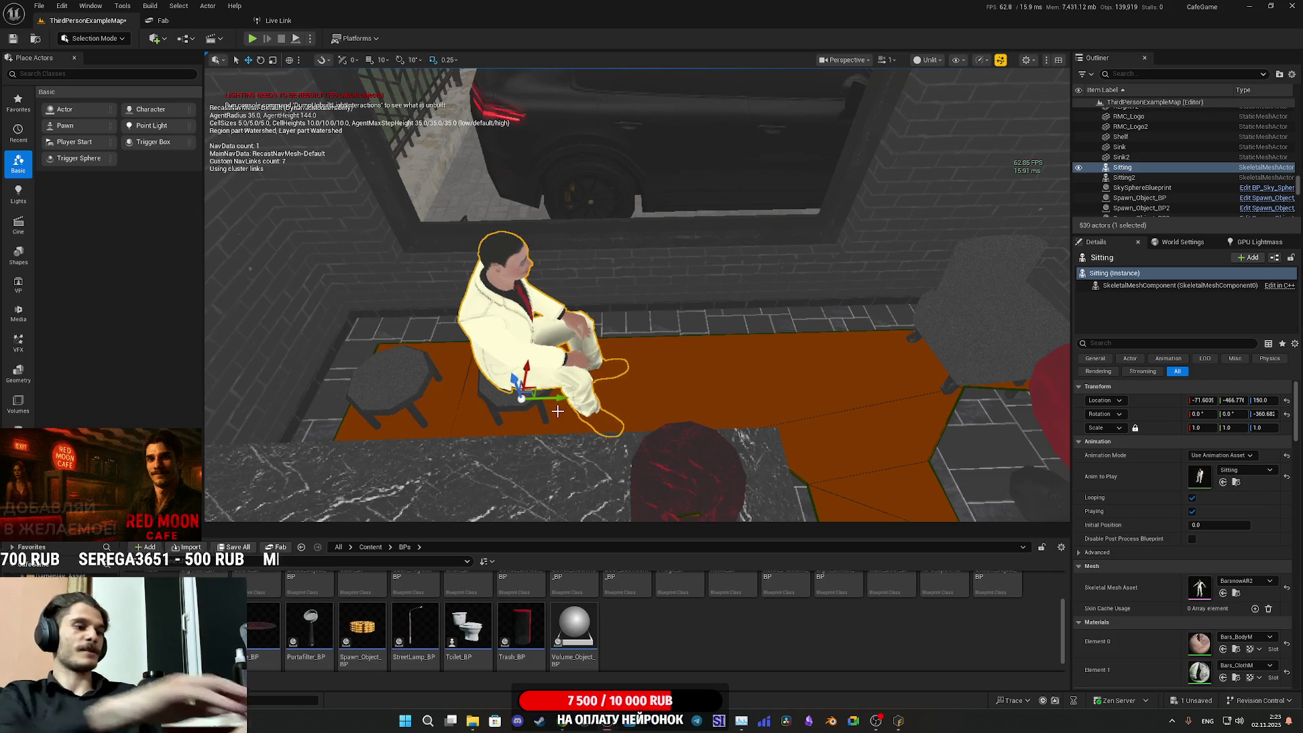
pyautogui.hotkey('alt', 'p')
pyautogui.press('F11')
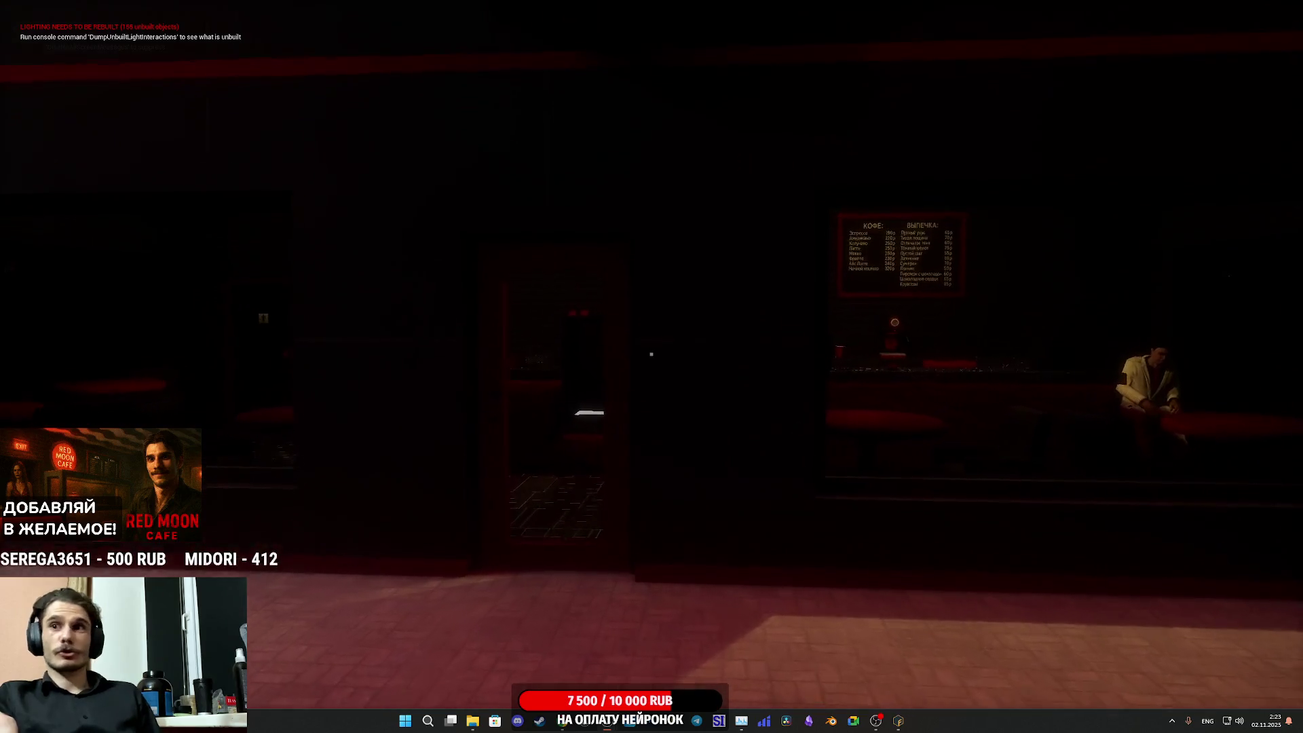
# - Walk toward the counter, stop the playtest, and frame the seated NPC in the editor
pyautogui.press('w')
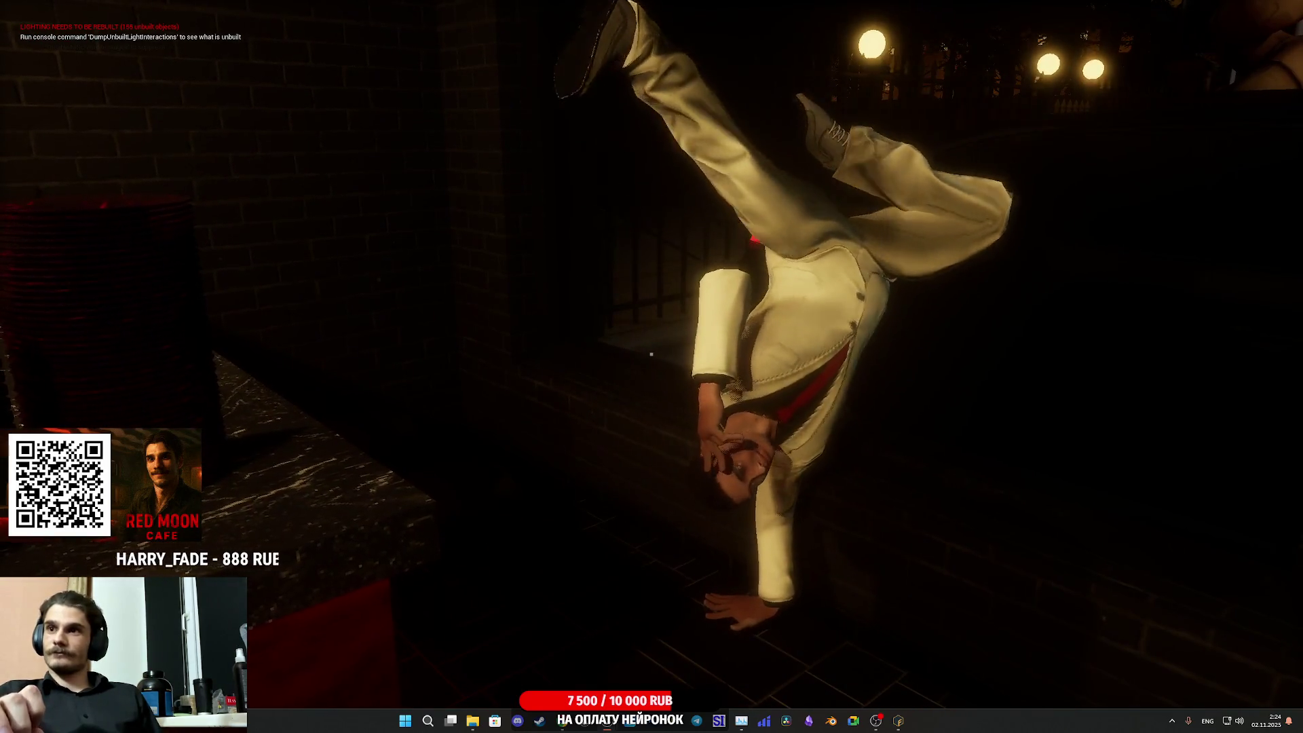
pyautogui.press('Escape')
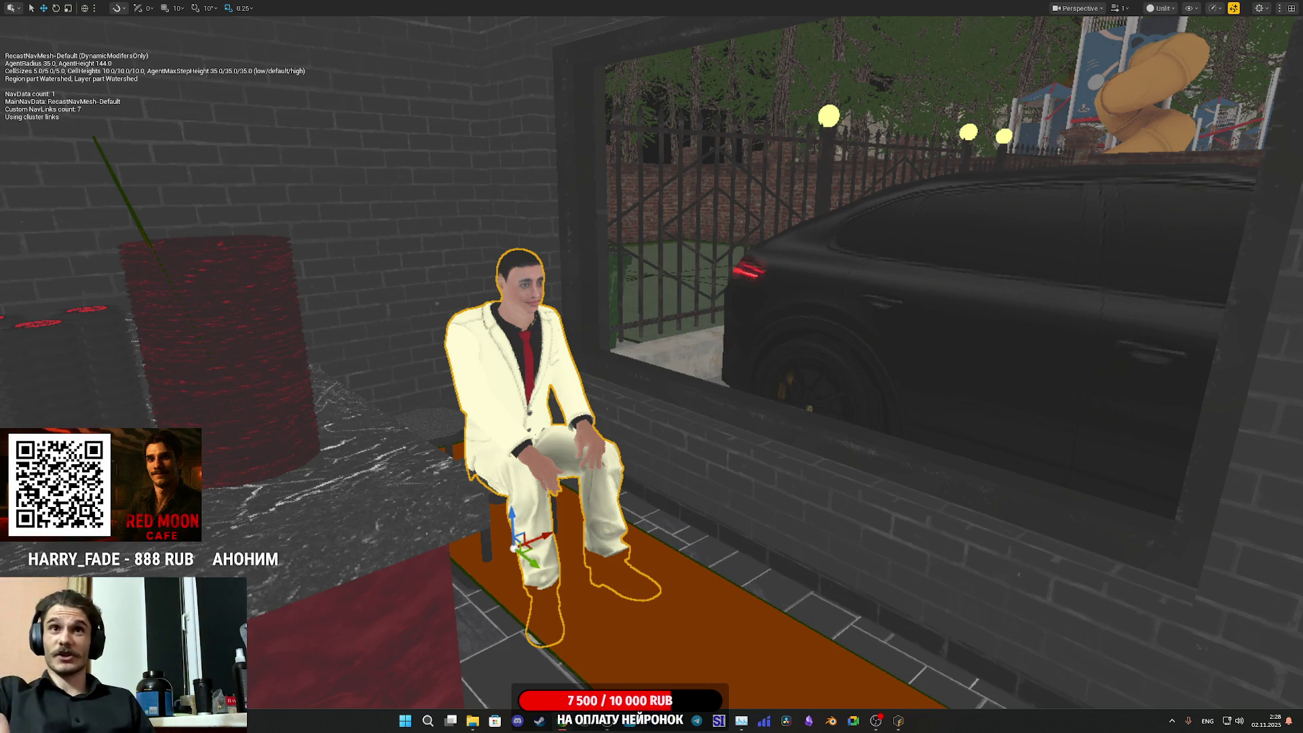
pyautogui.press('f')
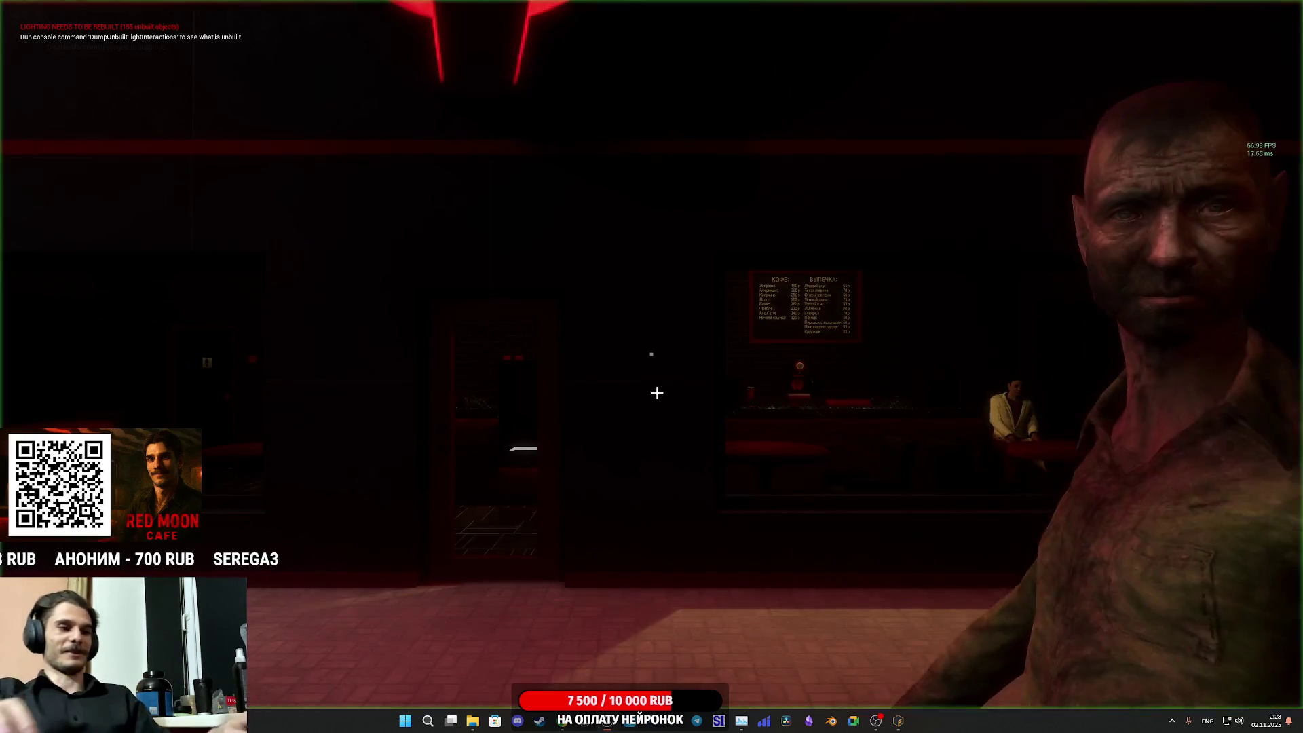
# - Start a fullscreen playtest, open the cafe door, and walk past the counter toward the seated NPC
pyautogui.hotkey('alt', 'p')
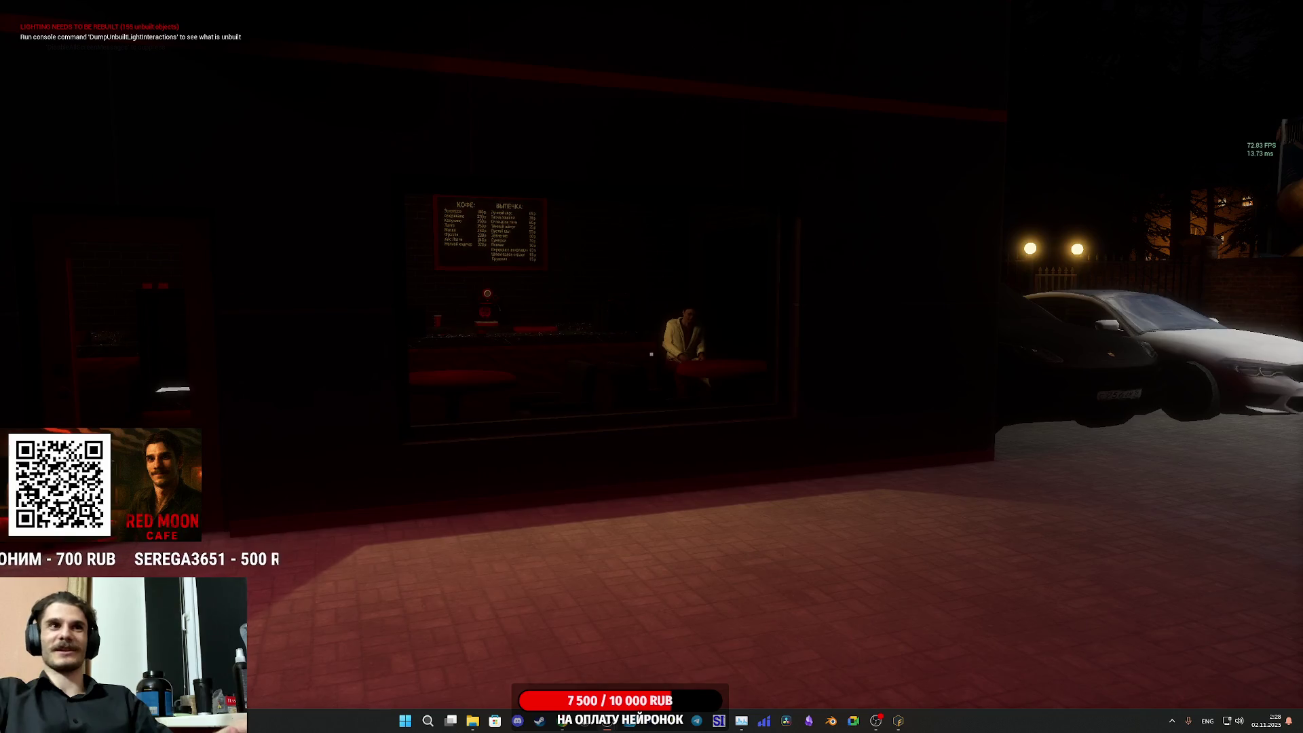
pyautogui.press('F11')
pyautogui.press('F11')
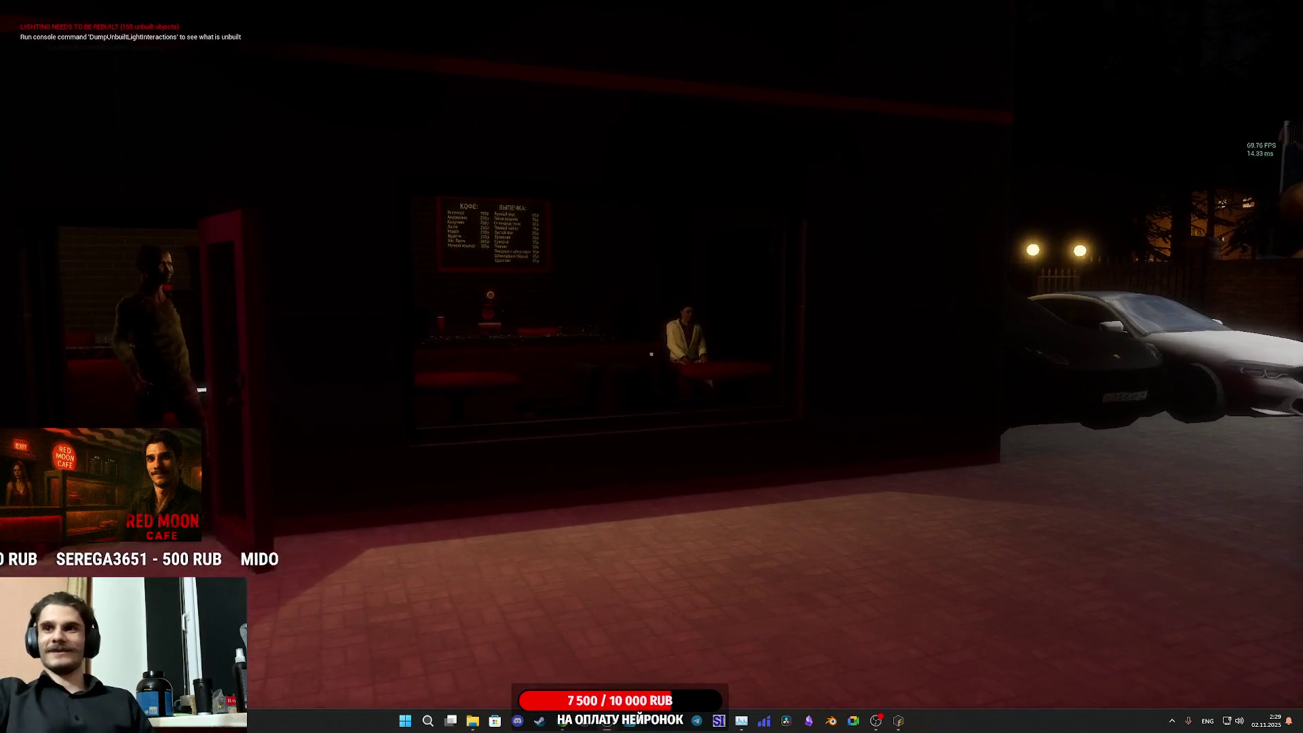
pyautogui.press('w')
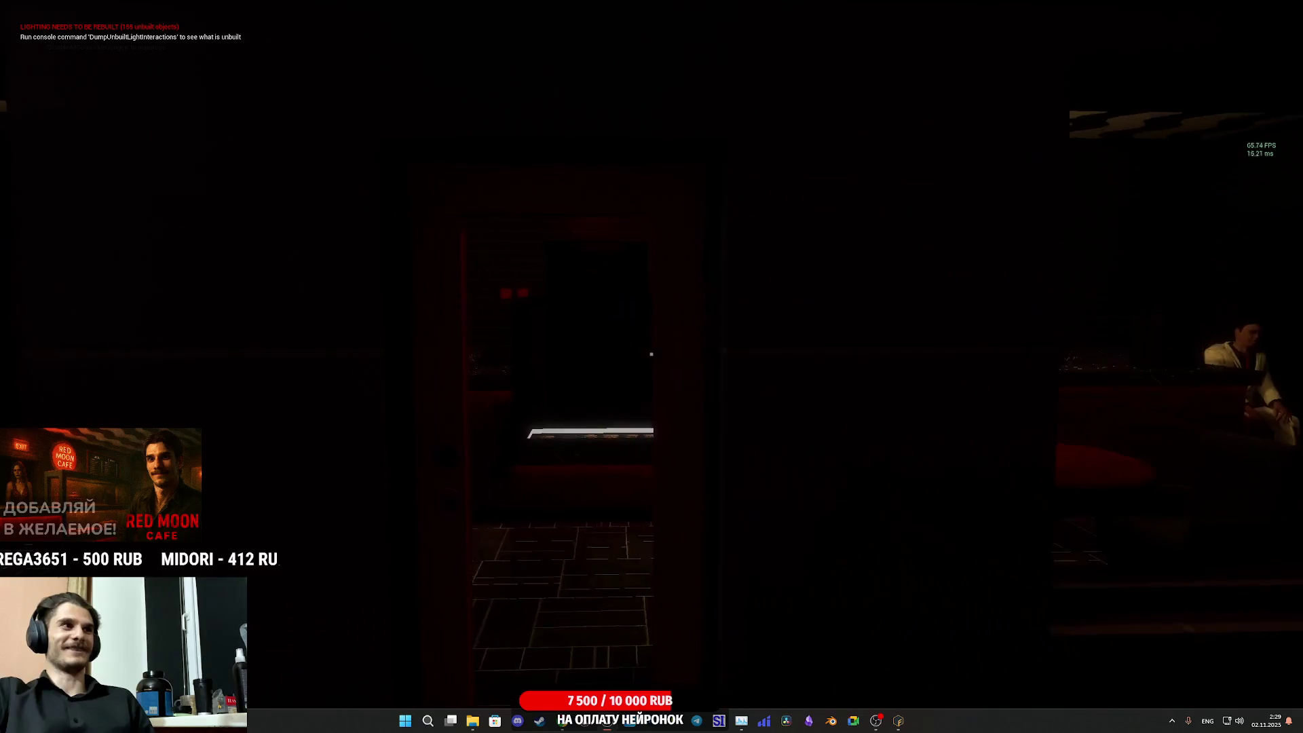
pyautogui.press('e')
pyautogui.press('w')
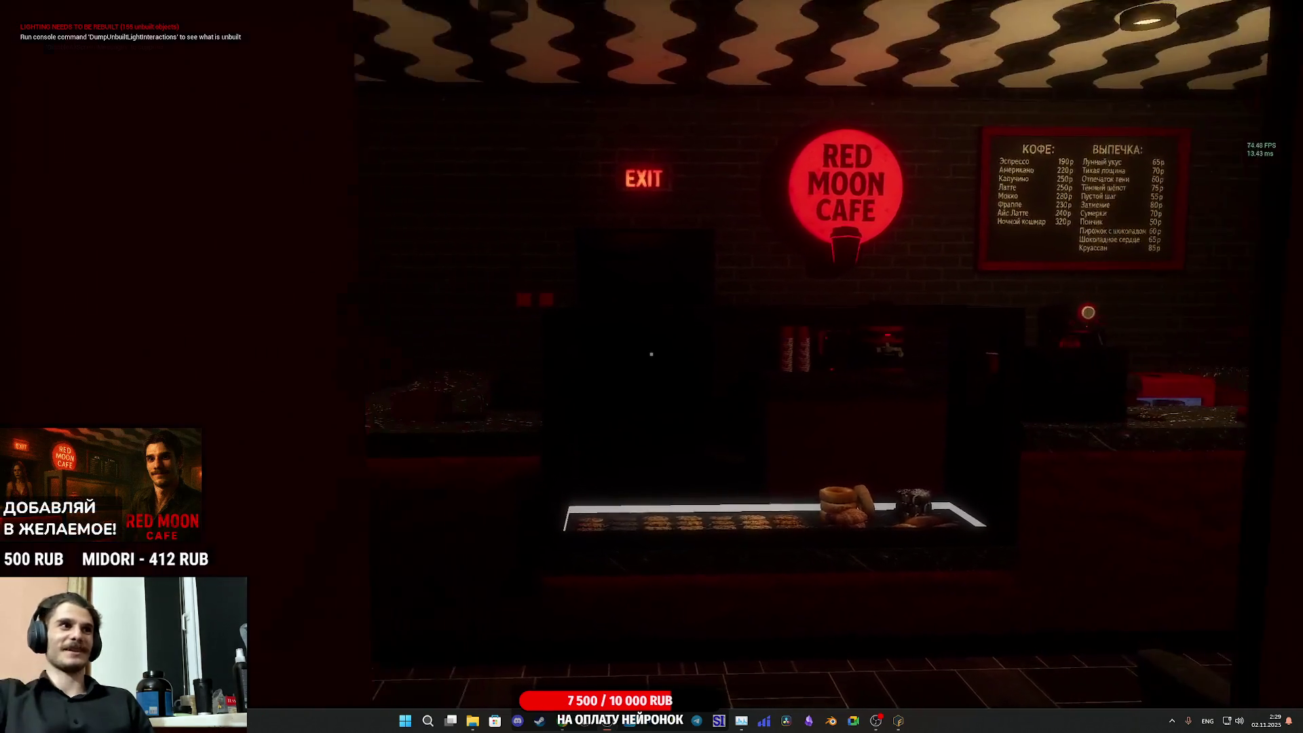
pyautogui.press('w')
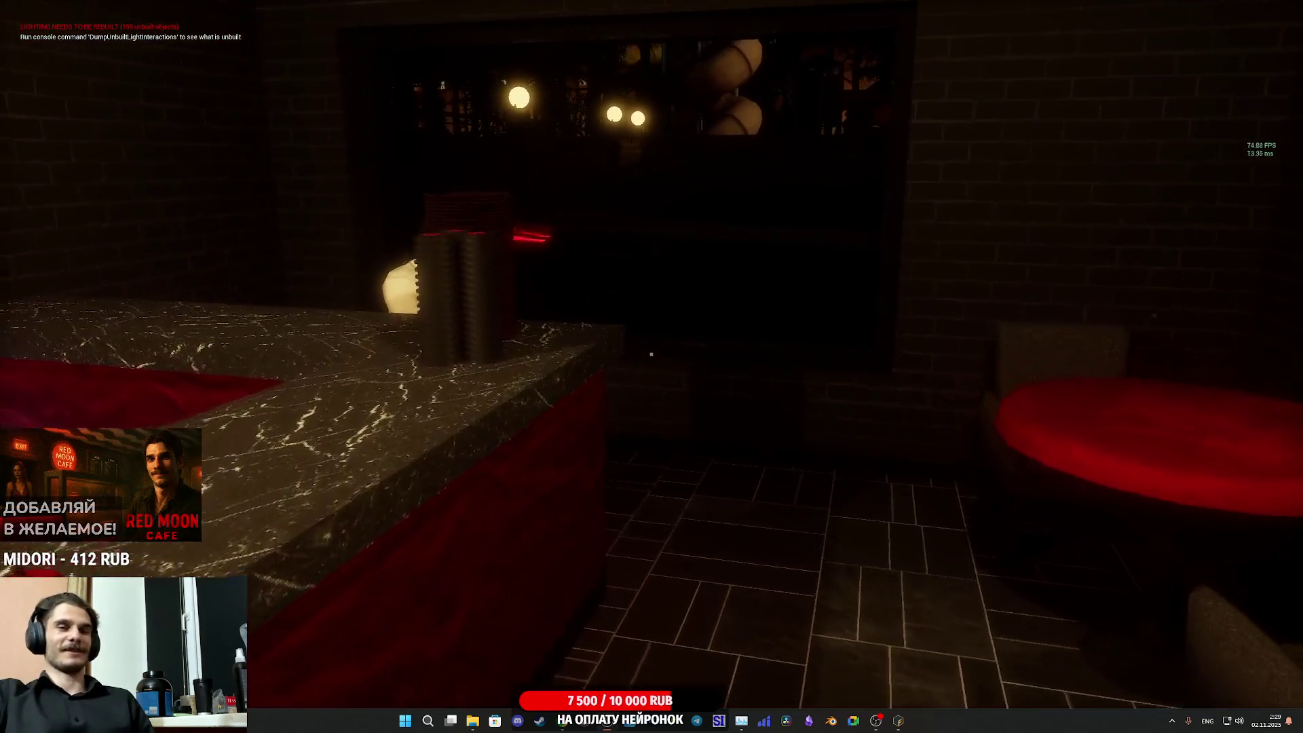
pyautogui.press('w')
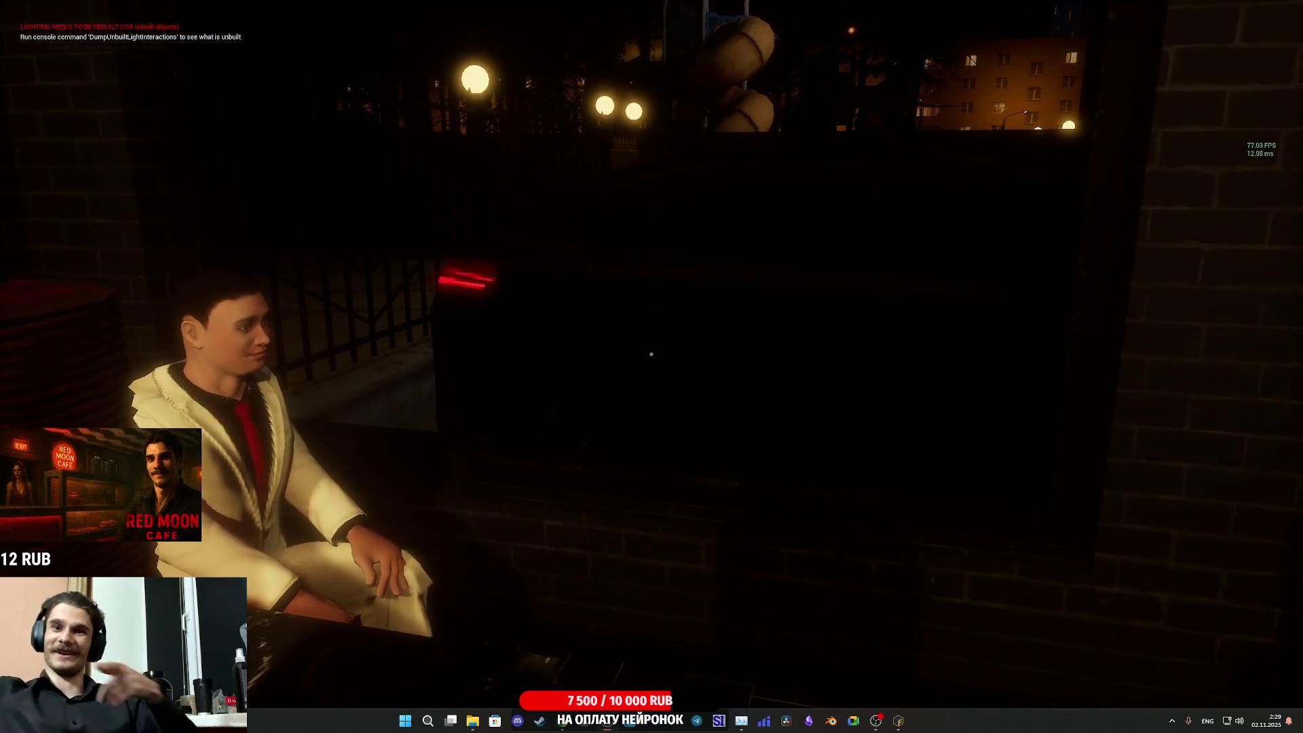
# - Back away from the striped wall, strafe left, return to the counter, and stop the session
pyautogui.press('w')
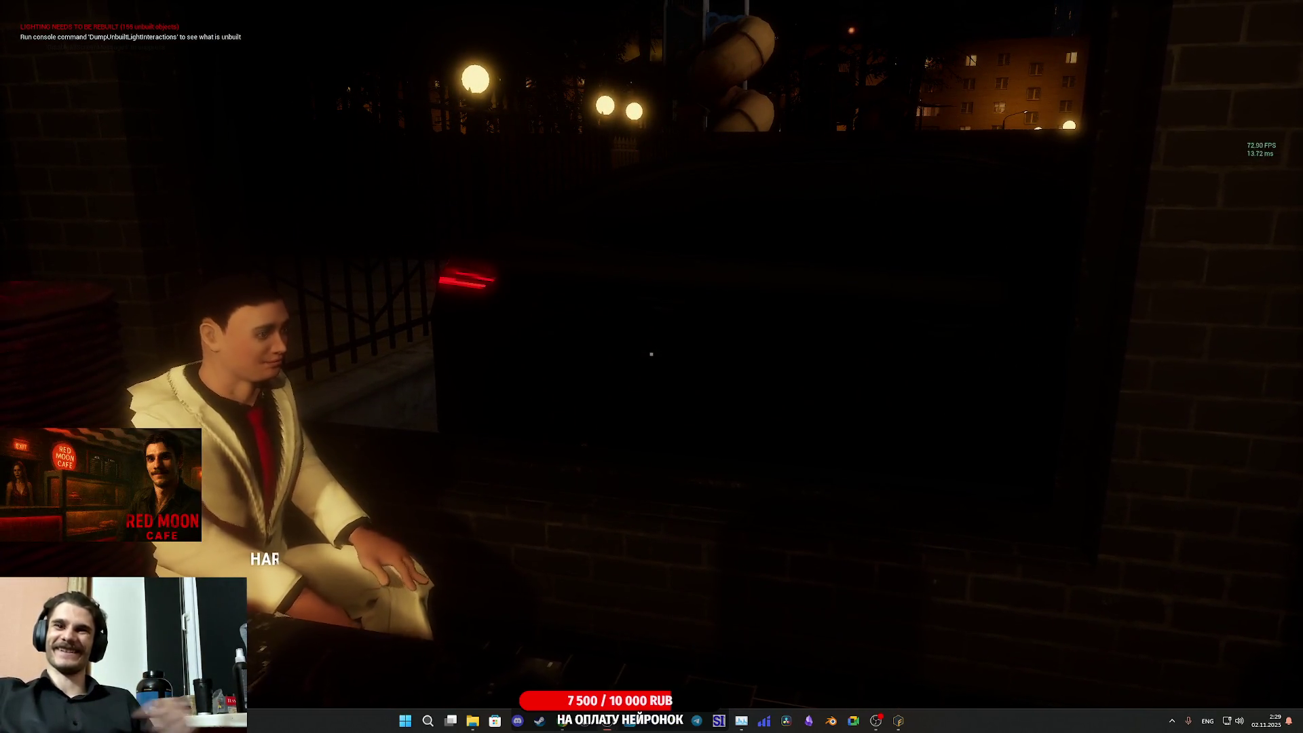
pyautogui.press('s')
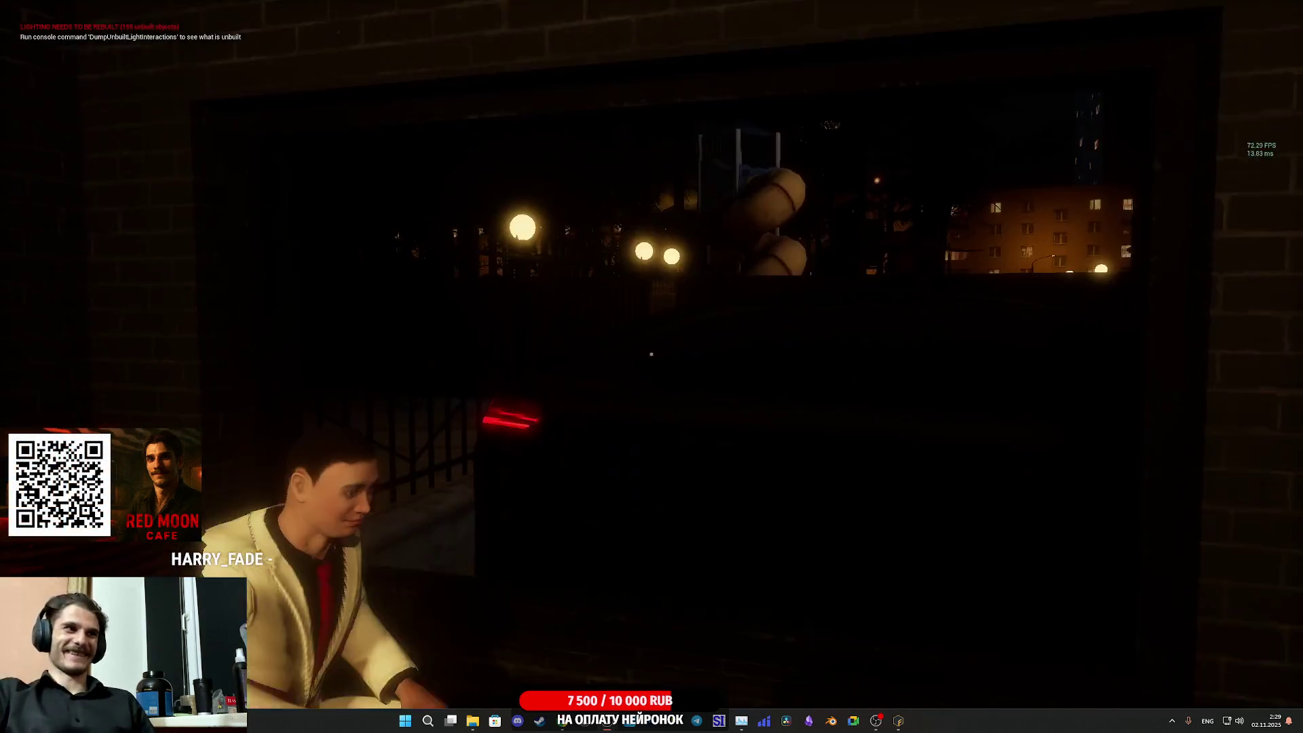
pyautogui.press('a')
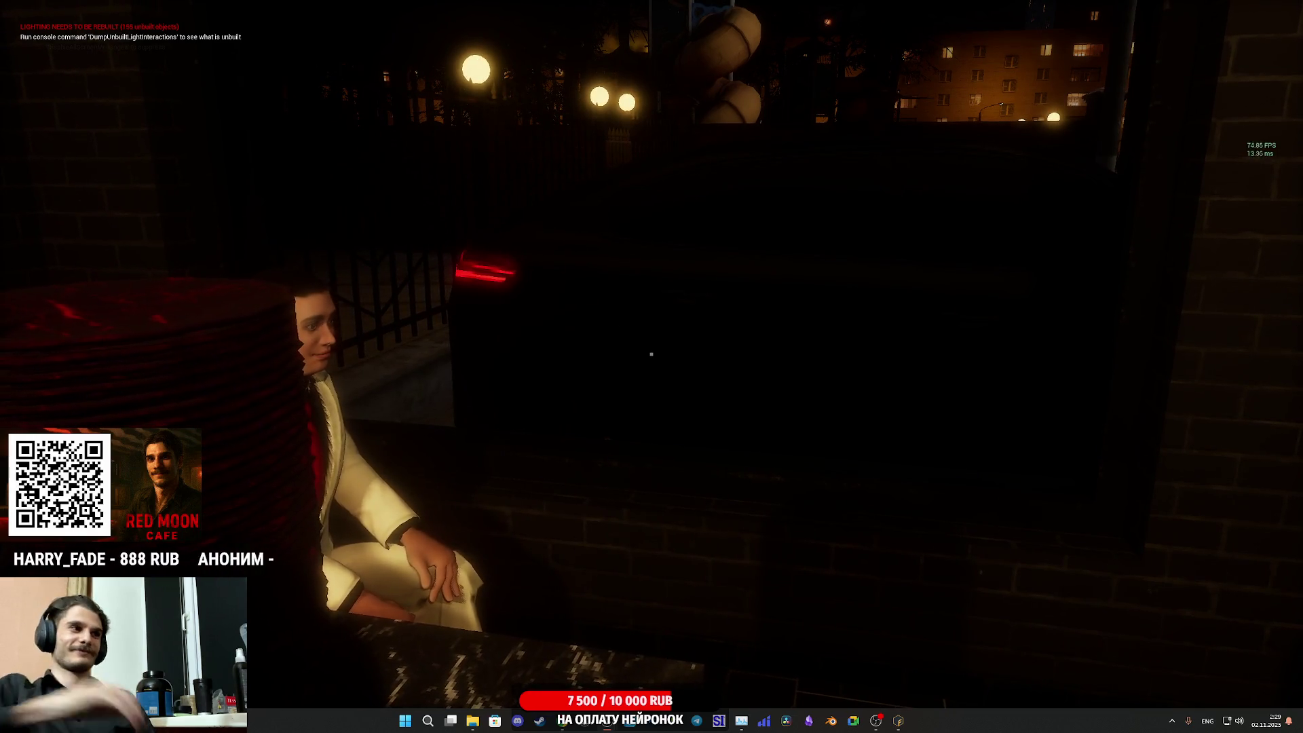
pyautogui.press('e')
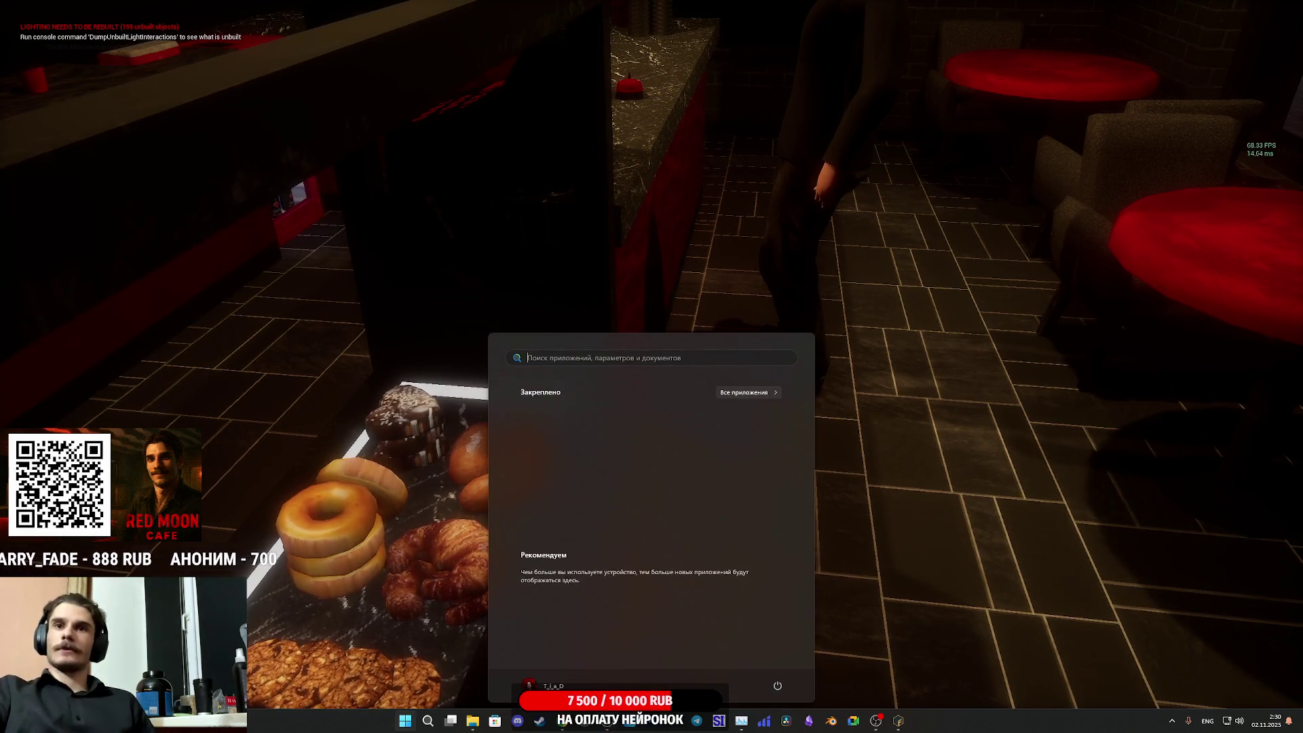
pyautogui.click(847, 443)
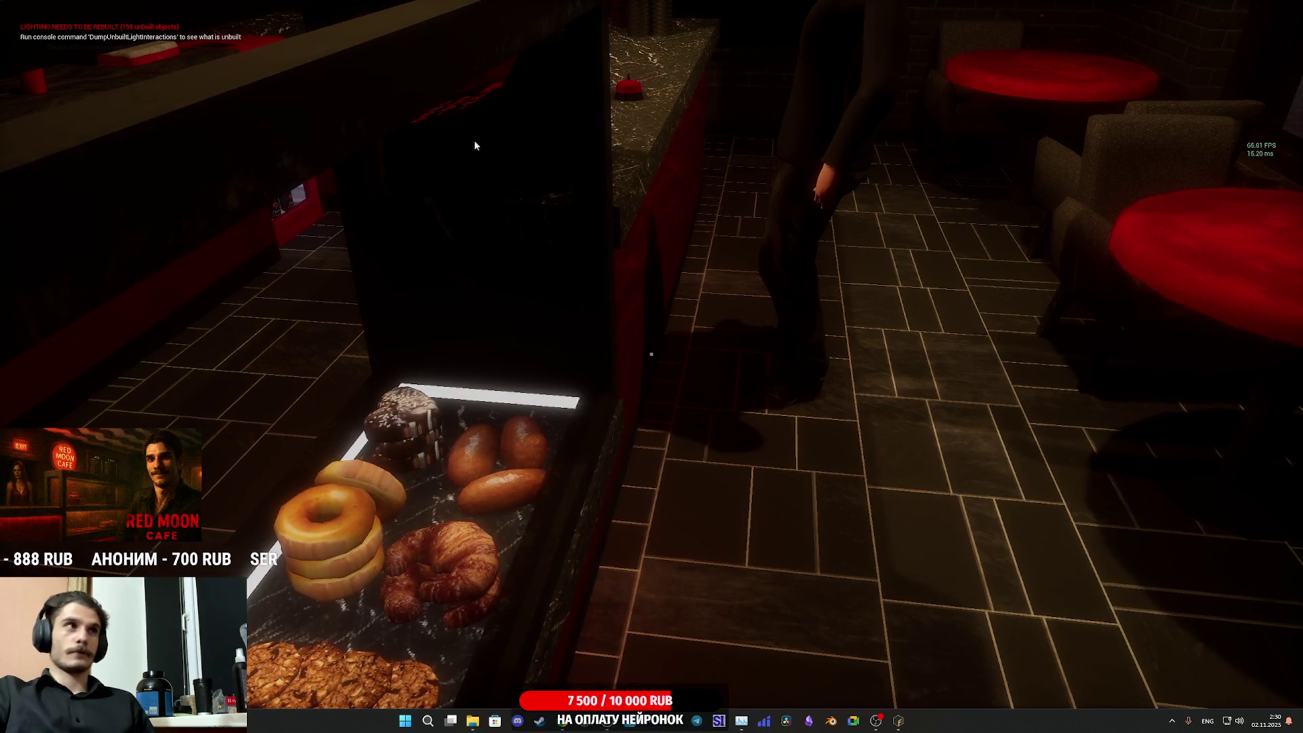
pyautogui.press('Escape')
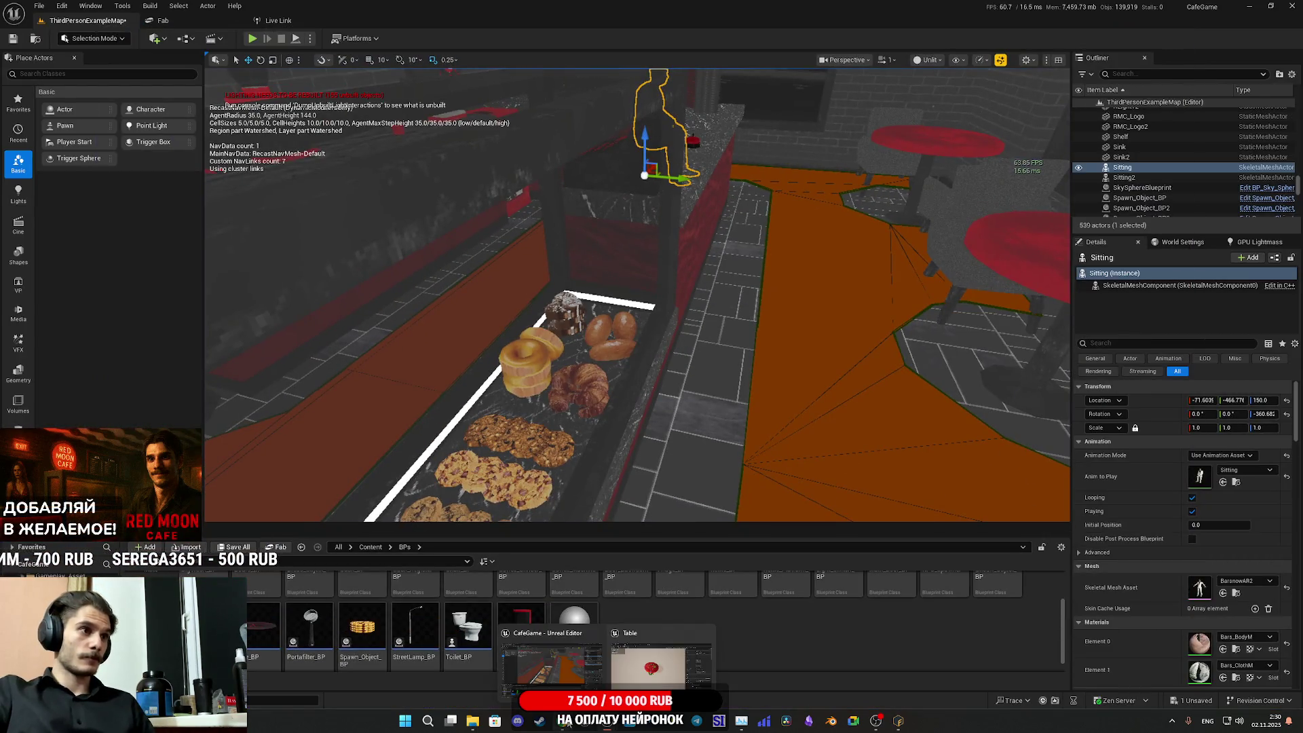
# - Bring Chrome's Sketchfab 'Shoes' results forward and close the Suno | AI Music tab
pyautogui.click(564, 722)
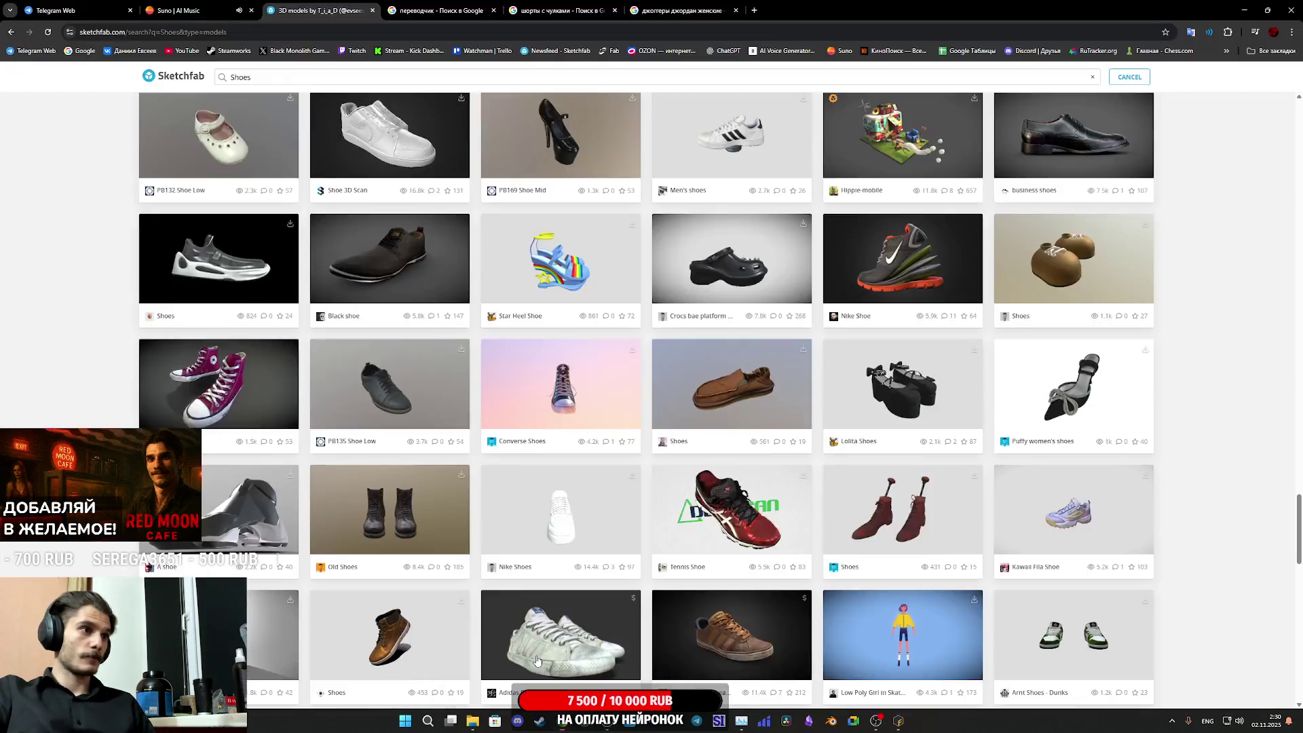
pyautogui.click(251, 10)
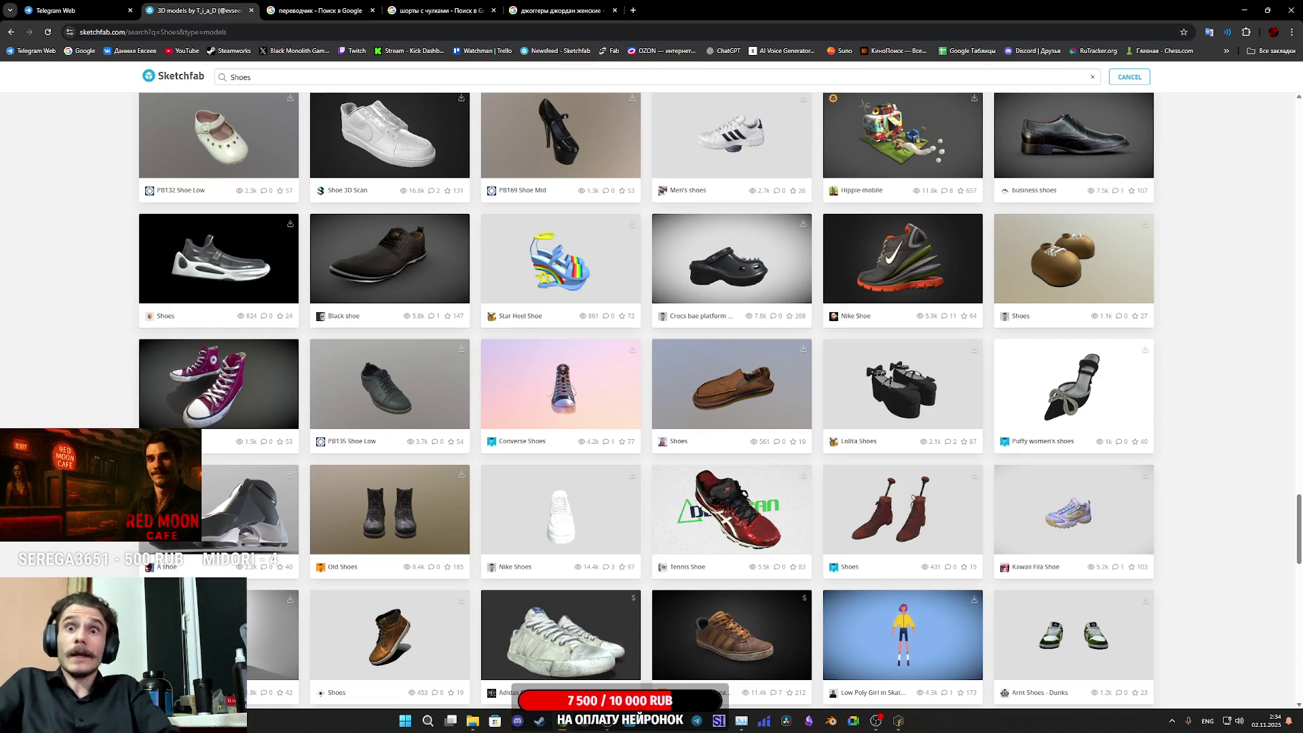
# - Back in the CafeGame editor, Save All, including the ThirdPersonExampleMap level
pyautogui.moveTo(605, 728)
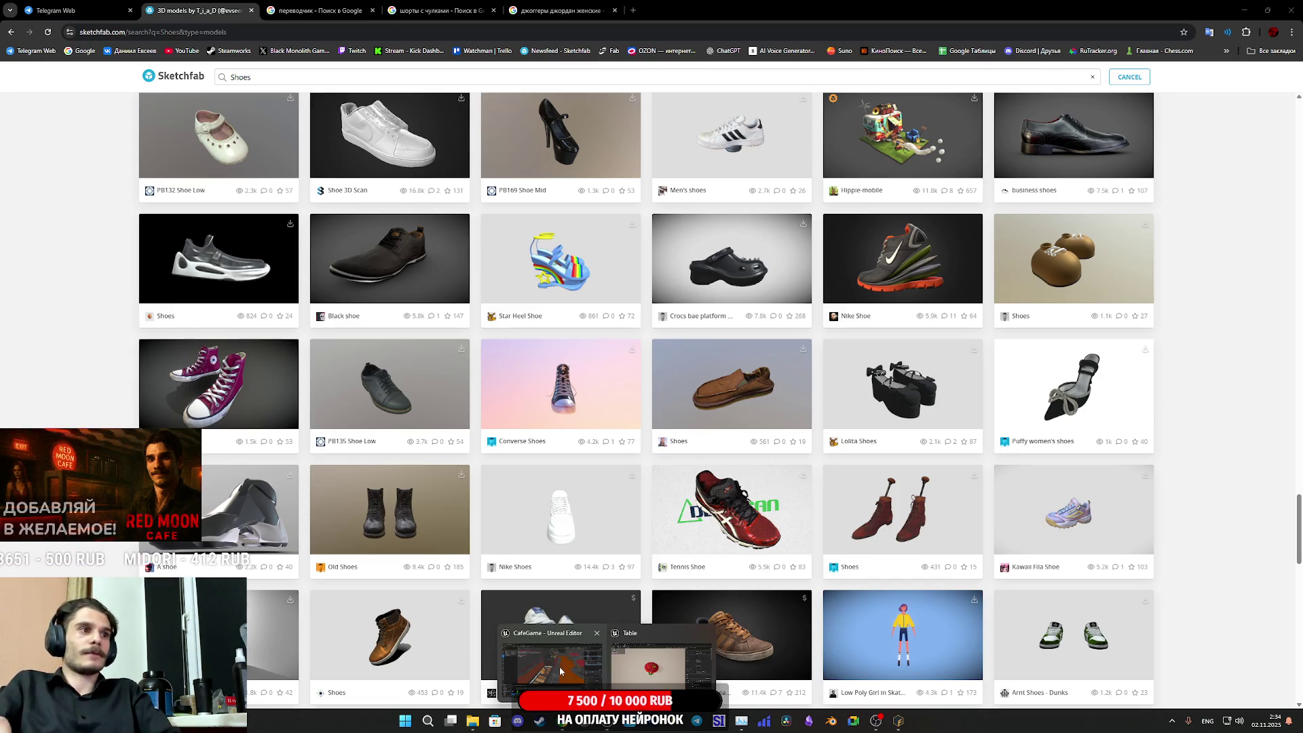
pyautogui.click(559, 666)
pyautogui.click(234, 547)
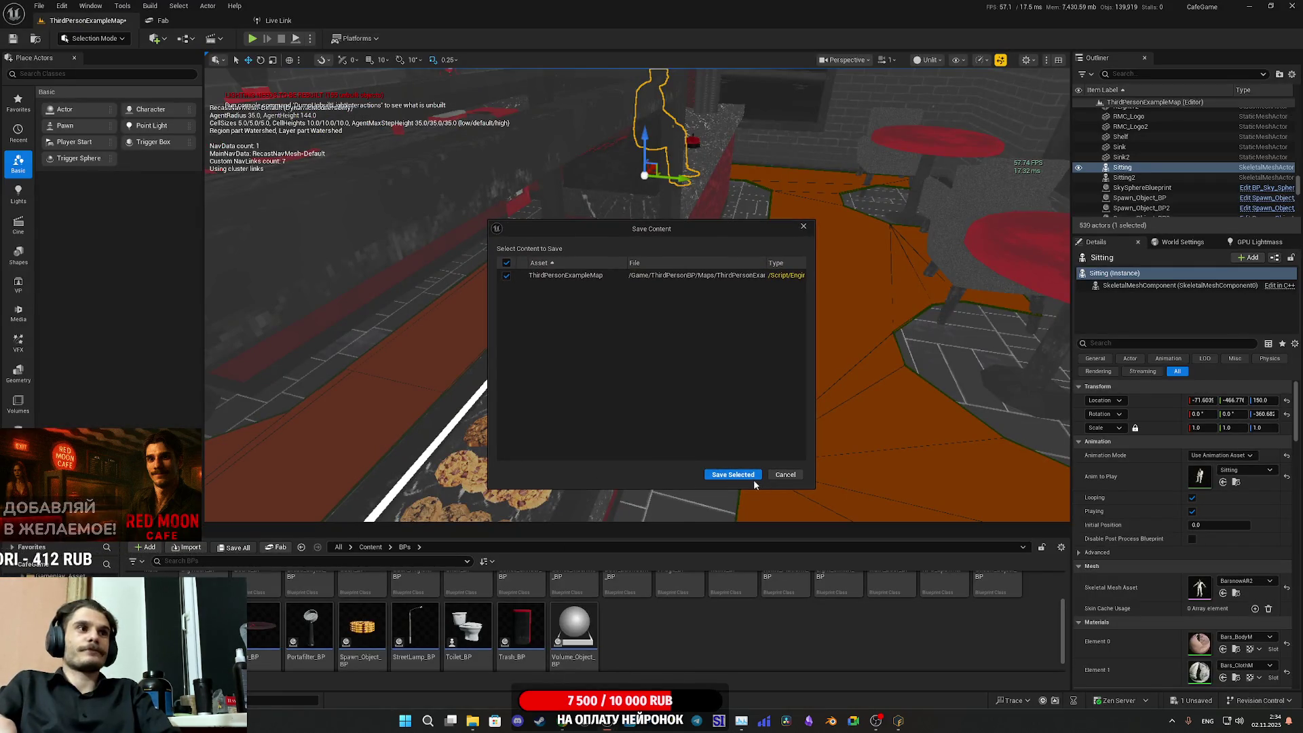
pyautogui.click(732, 475)
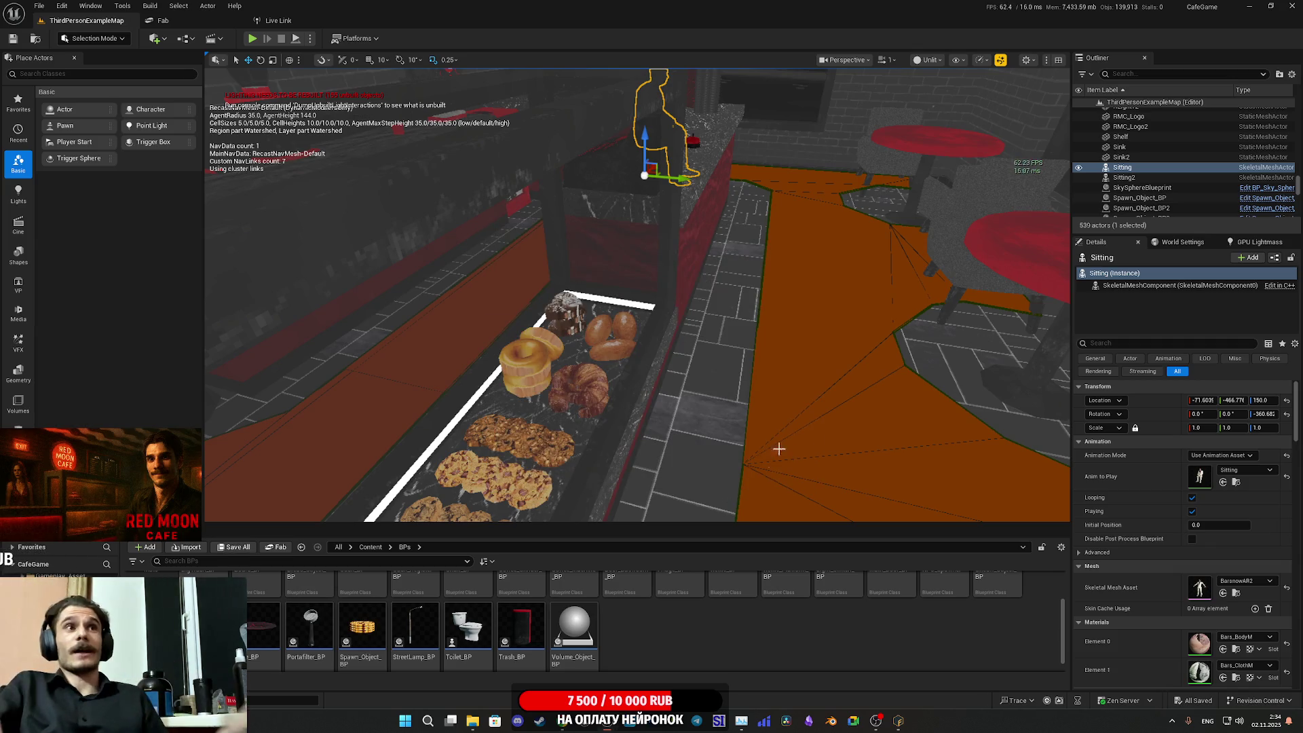
pyautogui.moveTo(776, 448)
pyautogui.mouseDown()
pyautogui.moveTo(679, 427)
pyautogui.moveTo(614, 393)
pyautogui.mouseUp()
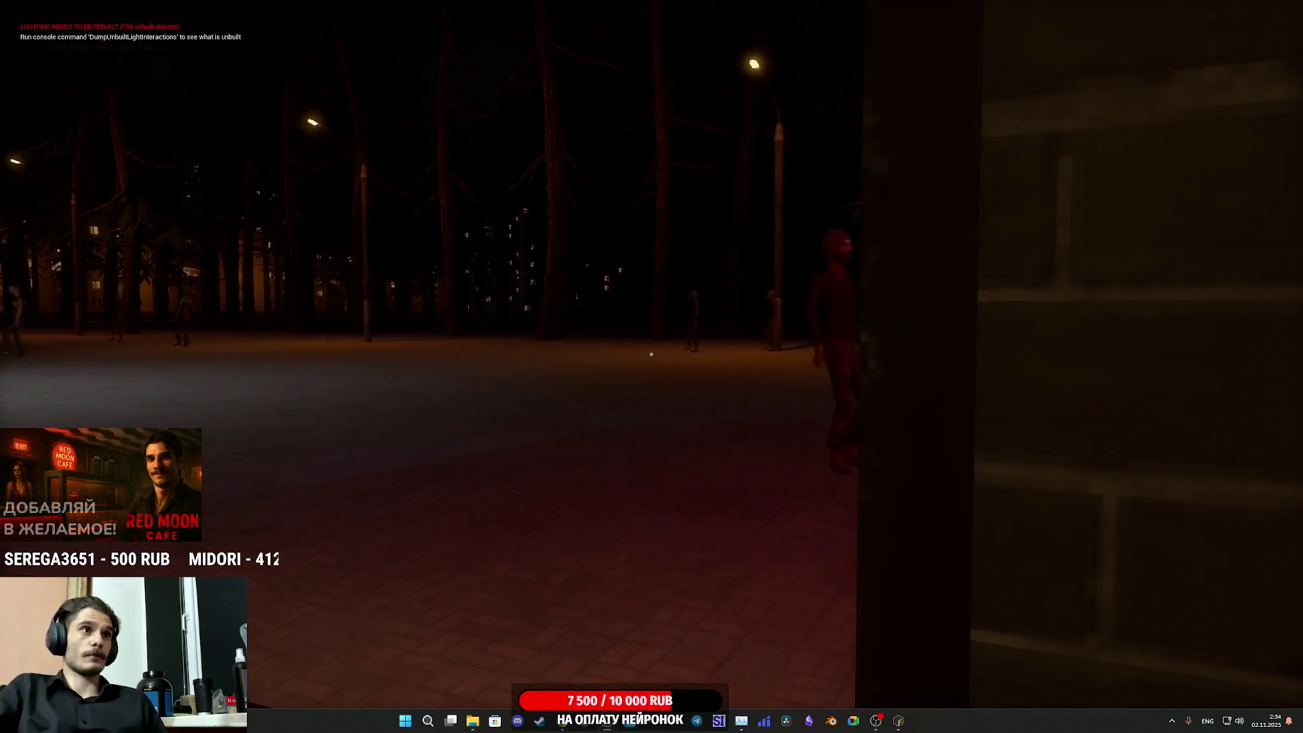
# - Playtest walking out through the cafe's front door onto the street, slapping an NPC, then stop
pyautogui.press('F1')
pyautogui.press('F3')
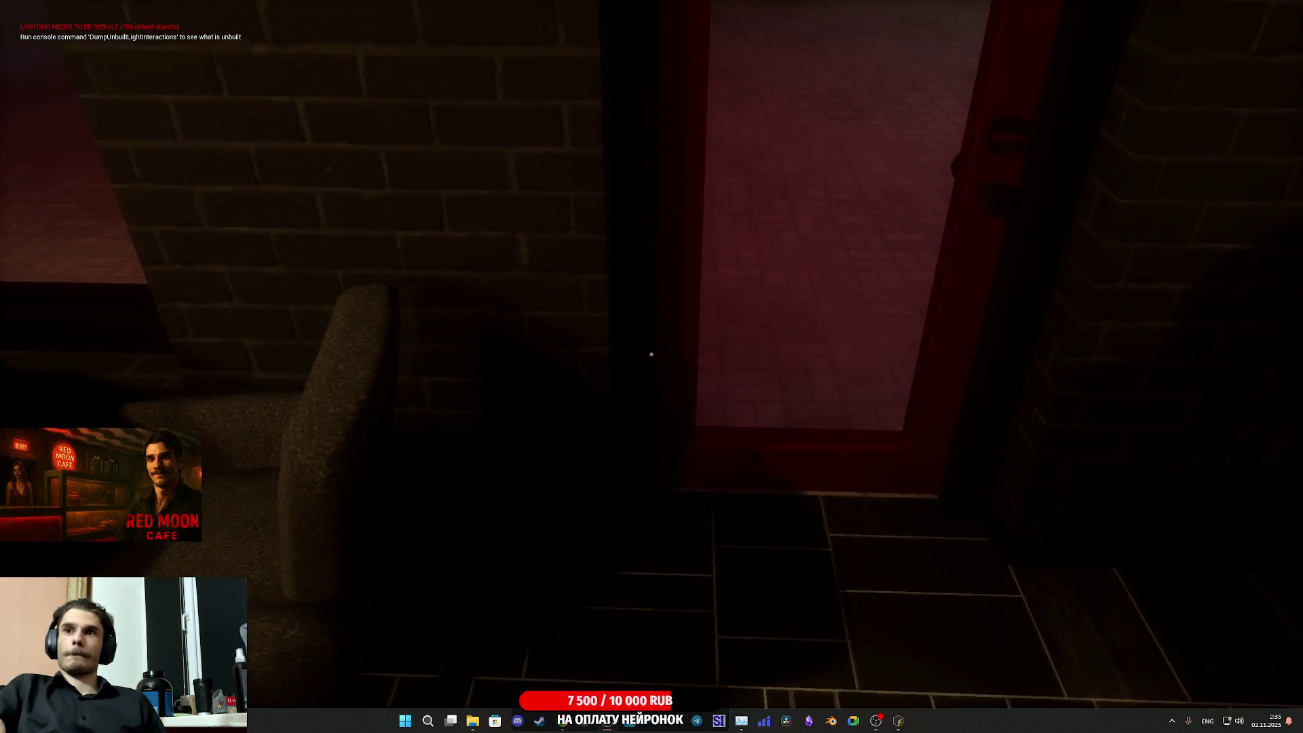
pyautogui.press('w')
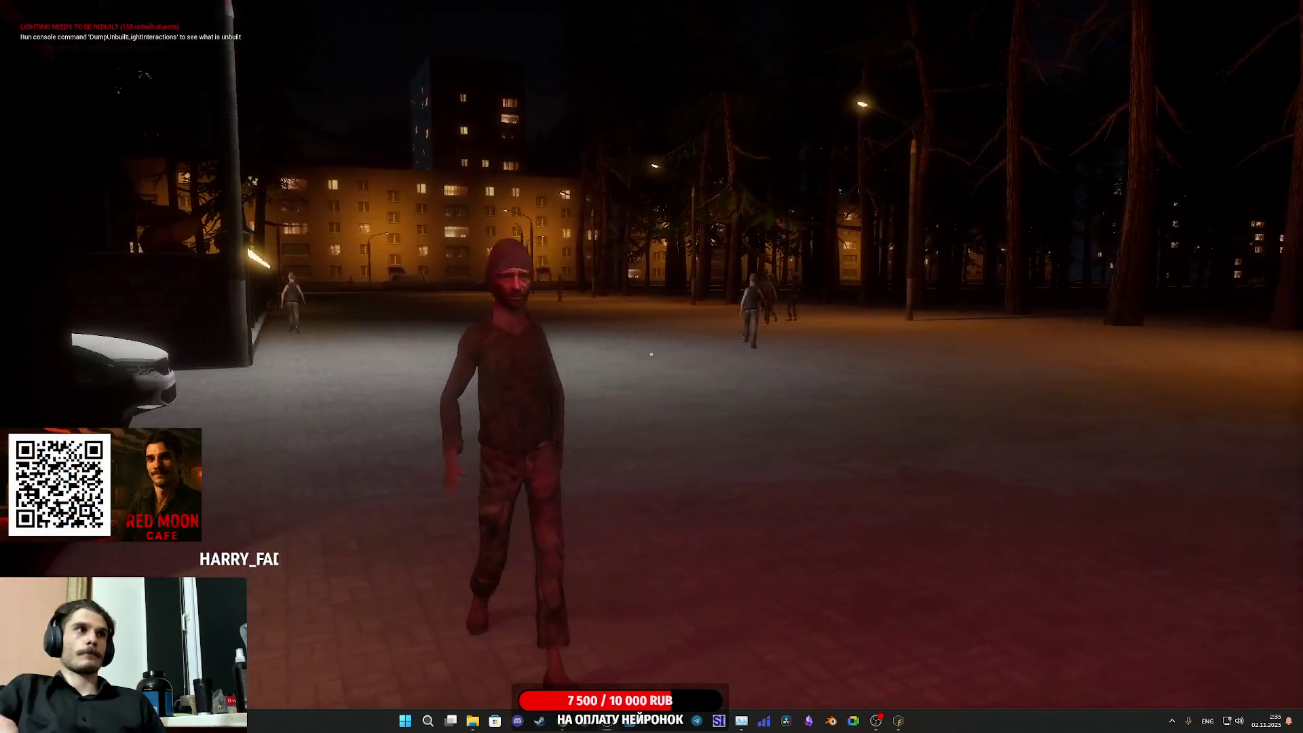
pyautogui.click(651, 353)
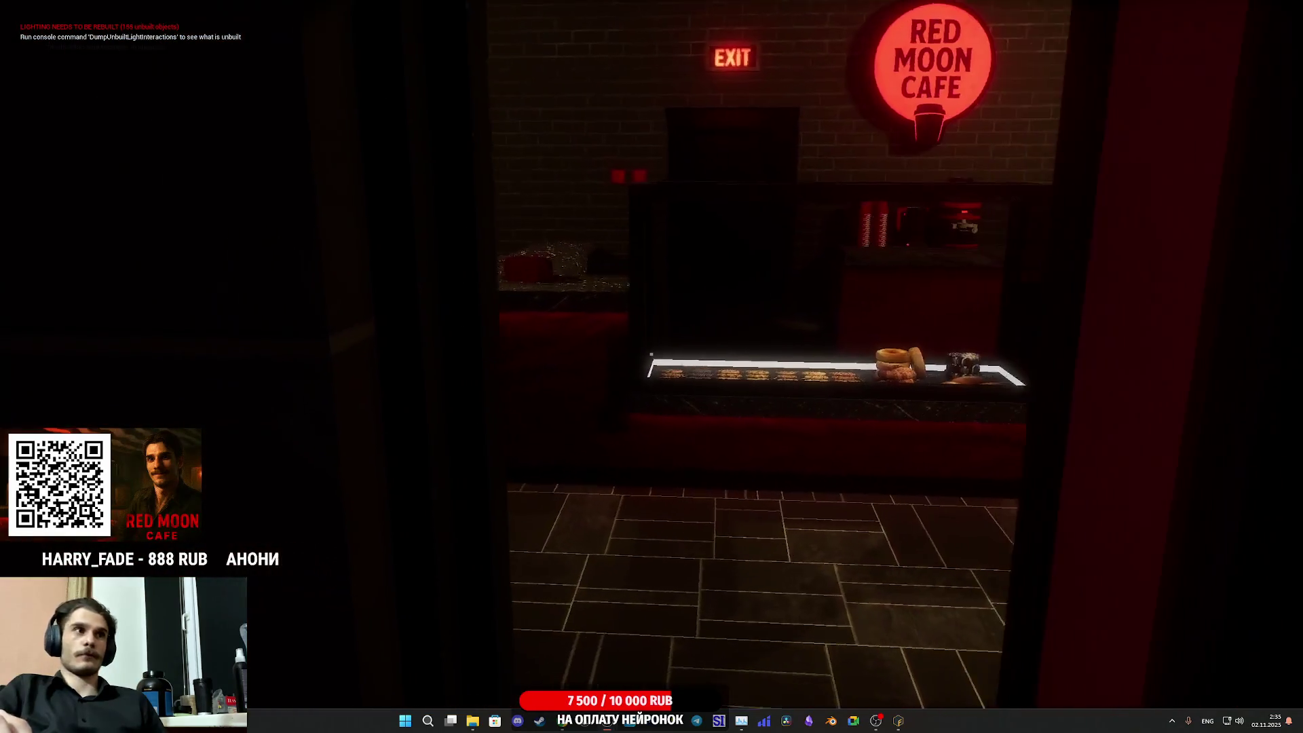
pyautogui.press('w')
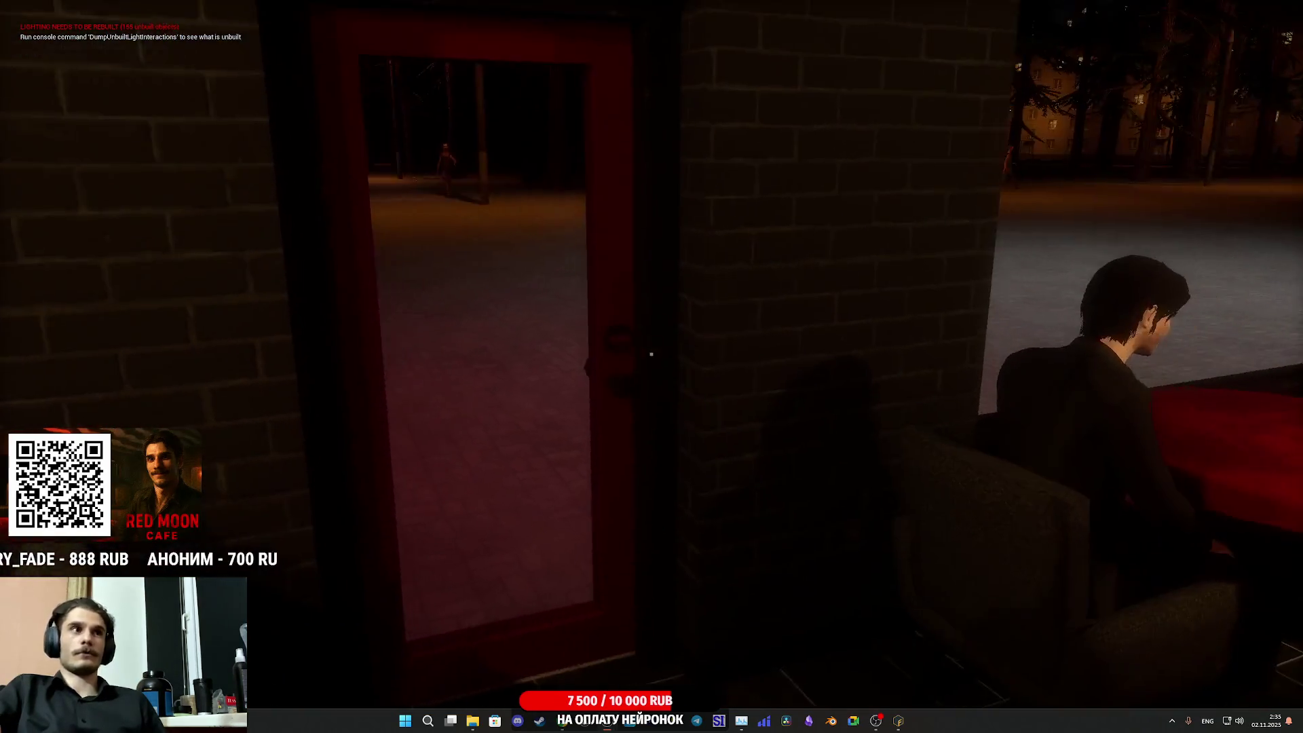
pyautogui.click(651, 354)
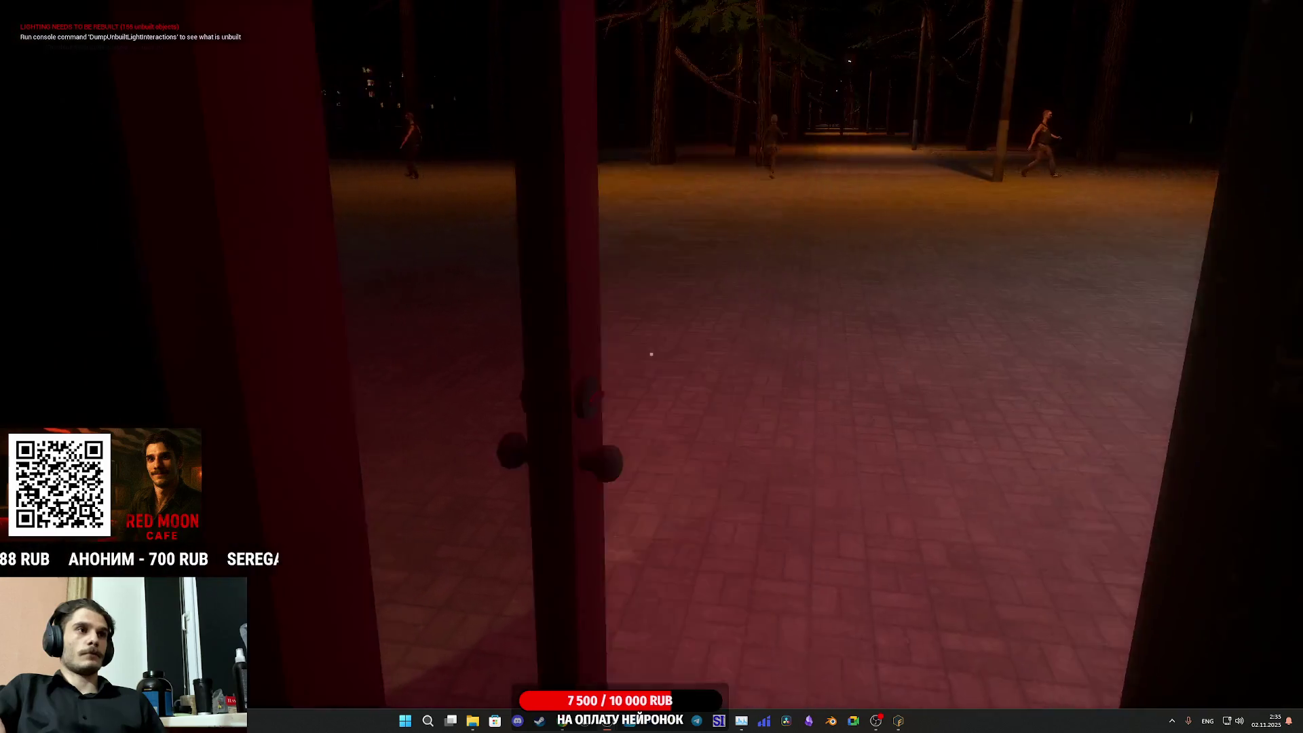
pyautogui.press('w')
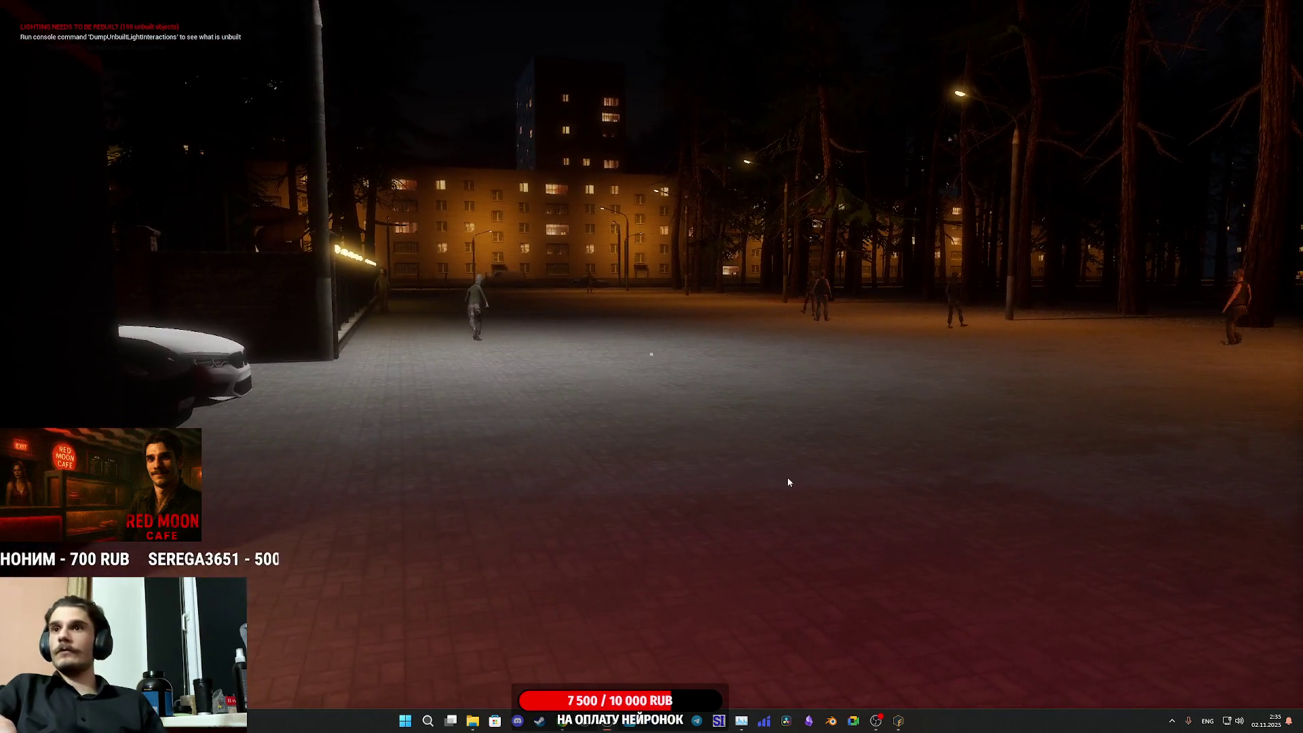
pyautogui.press('Escape')
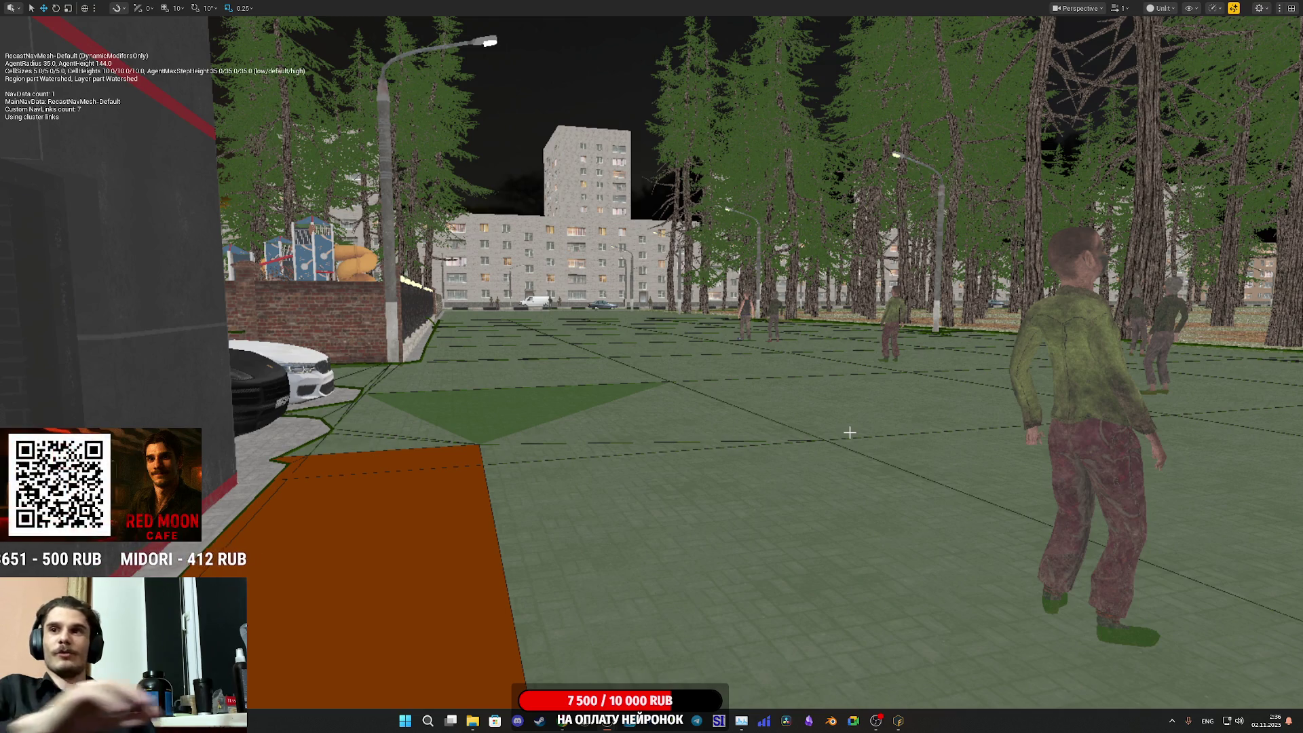
# - Play and walk into the cafe, behind the counter, through storage, and out the red back door
pyautogui.hotkey('alt', 'p')
pyautogui.moveTo(651, 354)
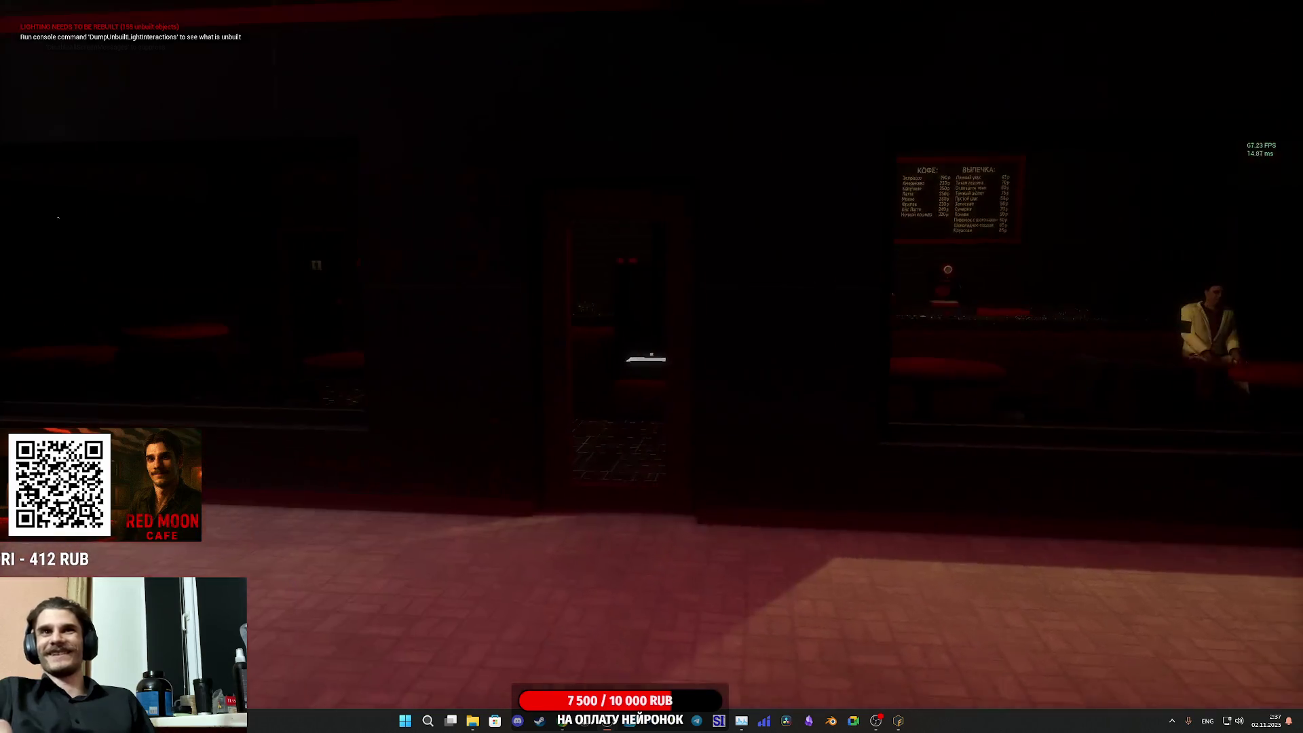
pyautogui.press('w')
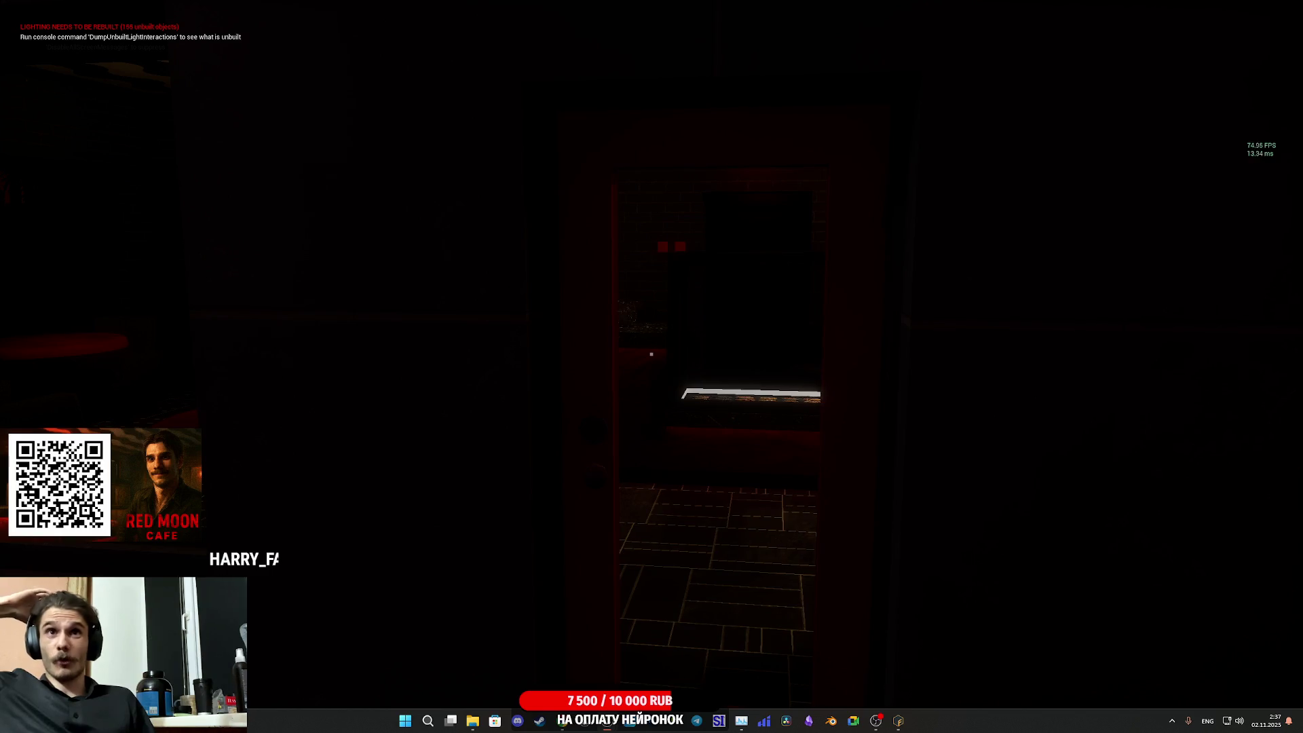
pyautogui.press('w')
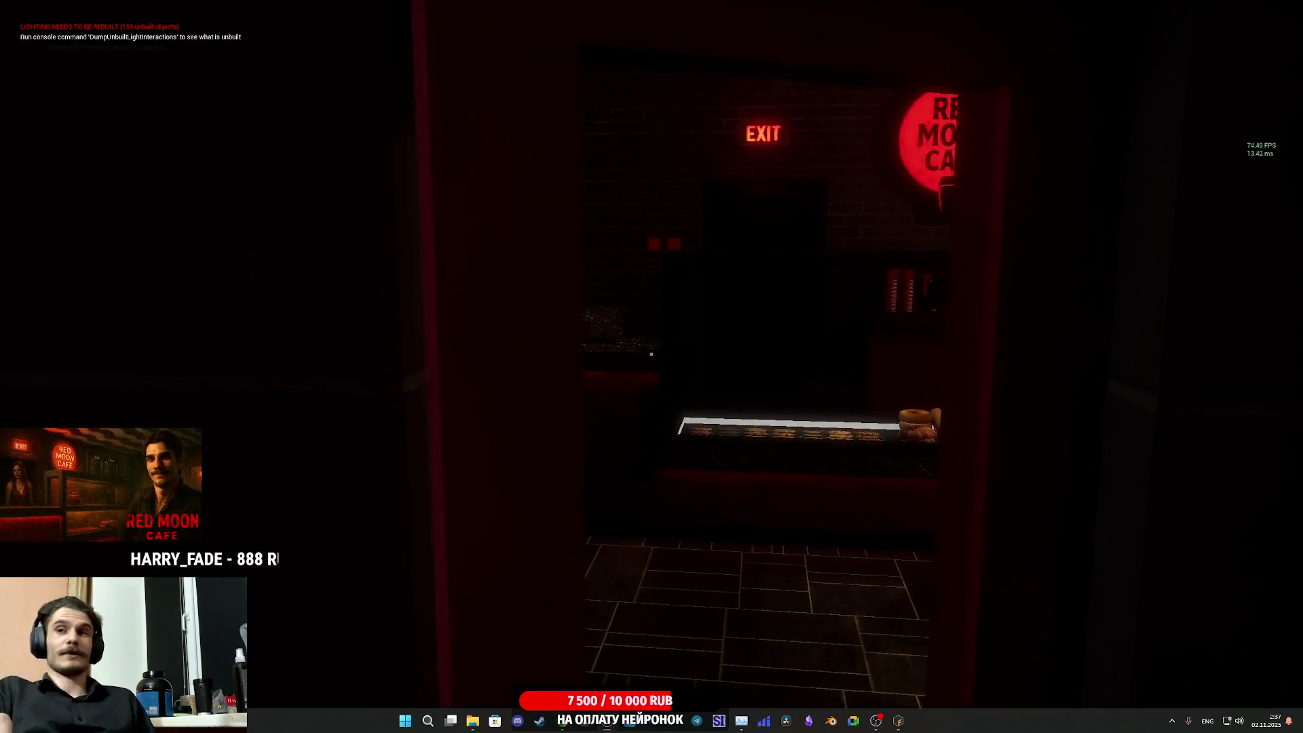
pyautogui.press('w')
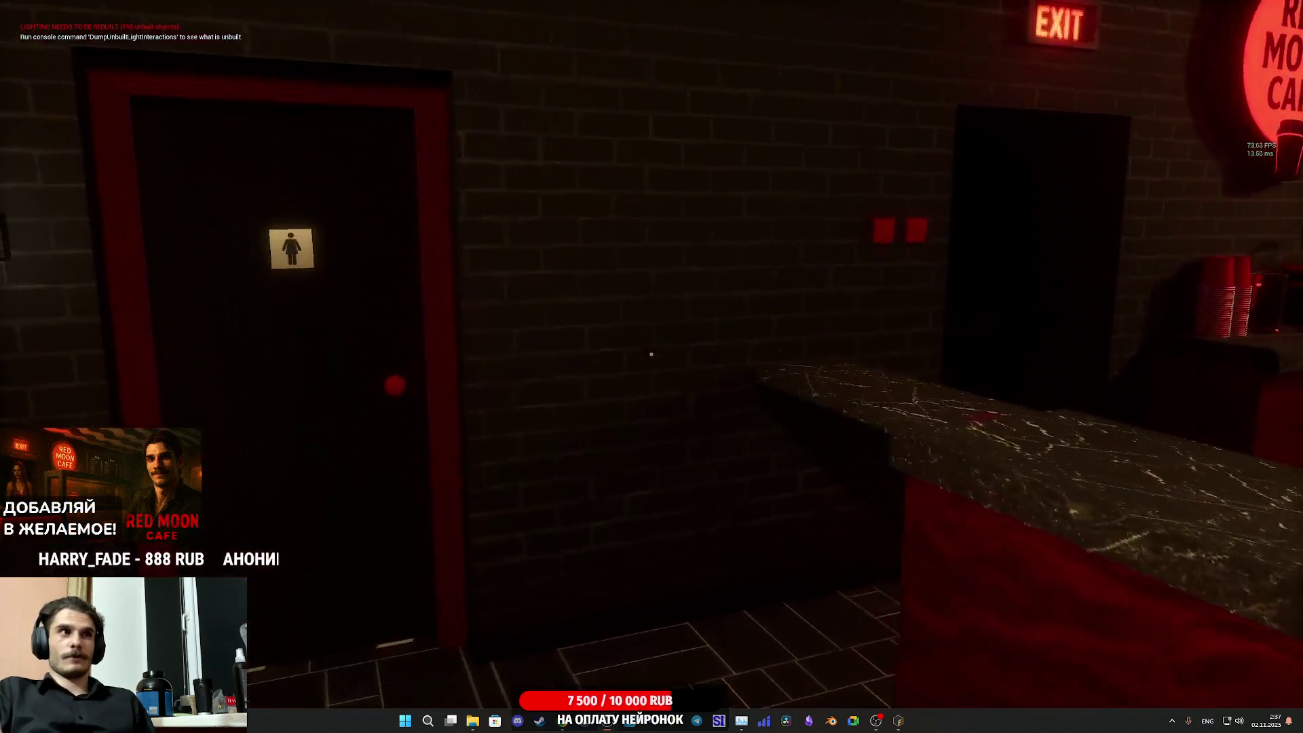
pyautogui.press('w')
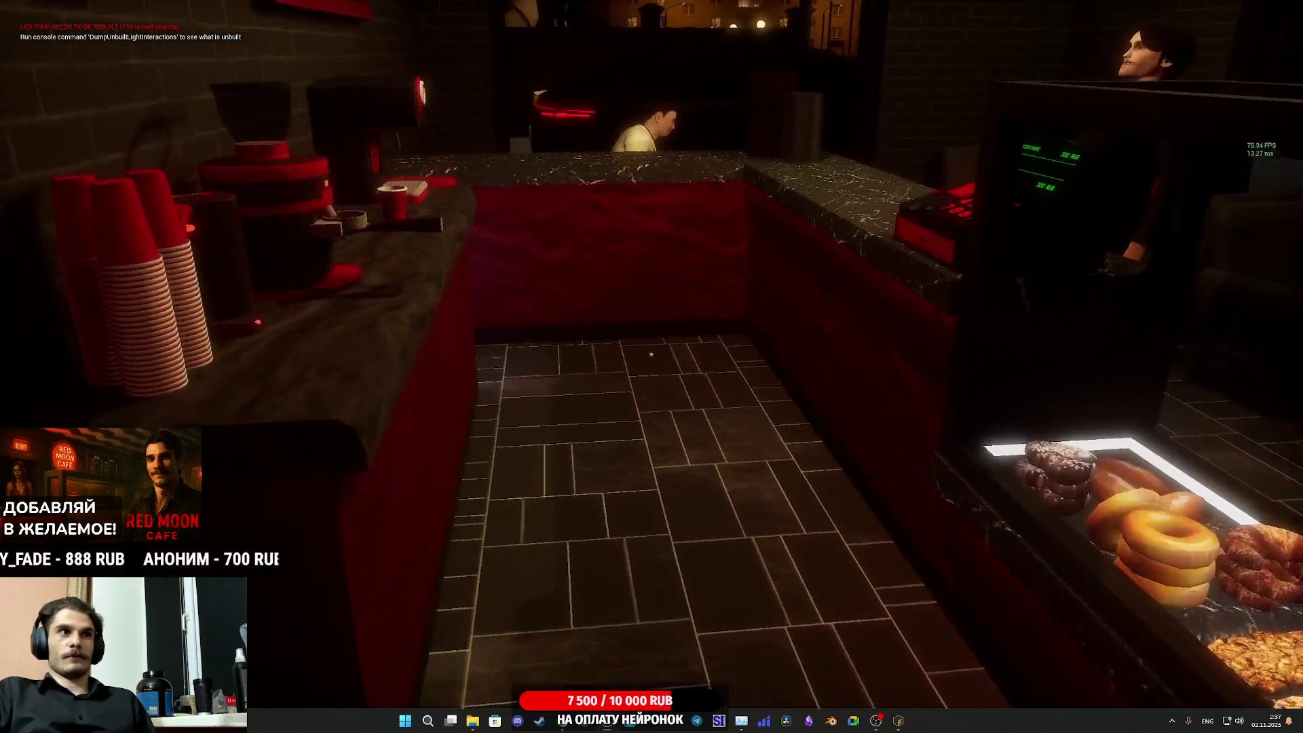
pyautogui.press('w')
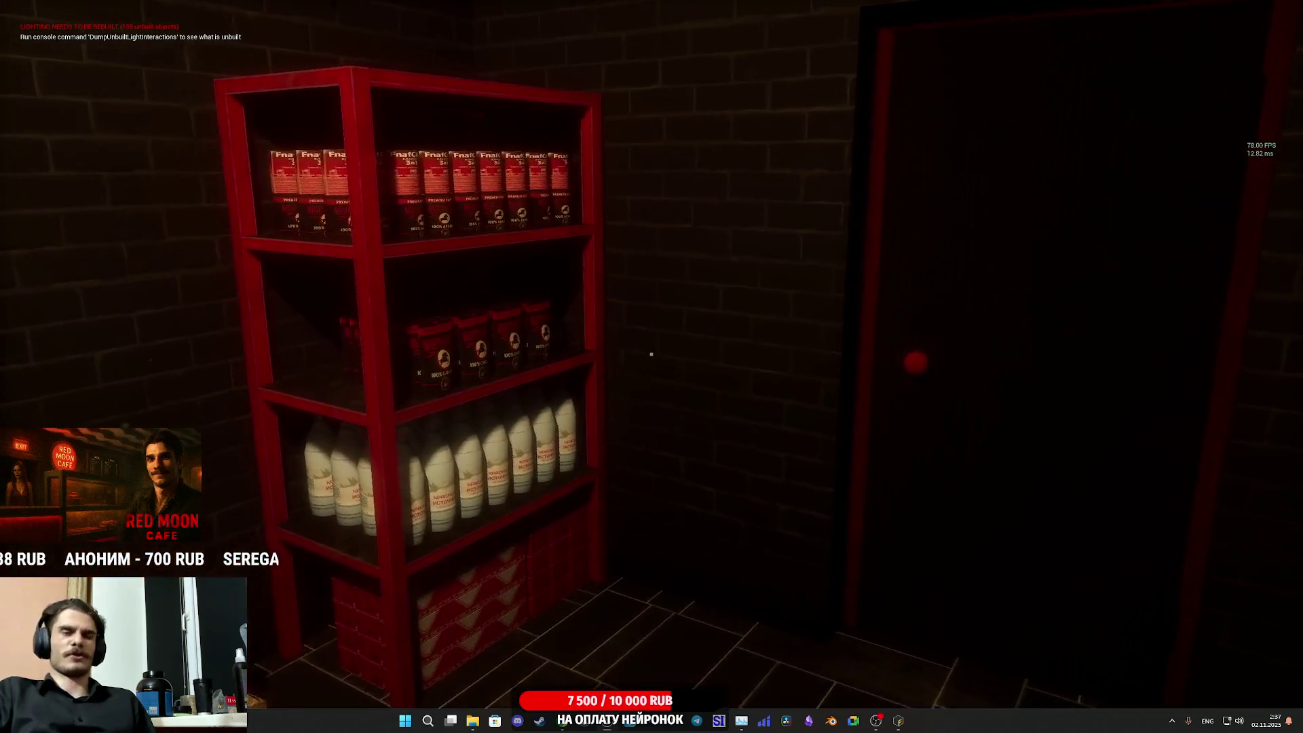
pyautogui.press('w')
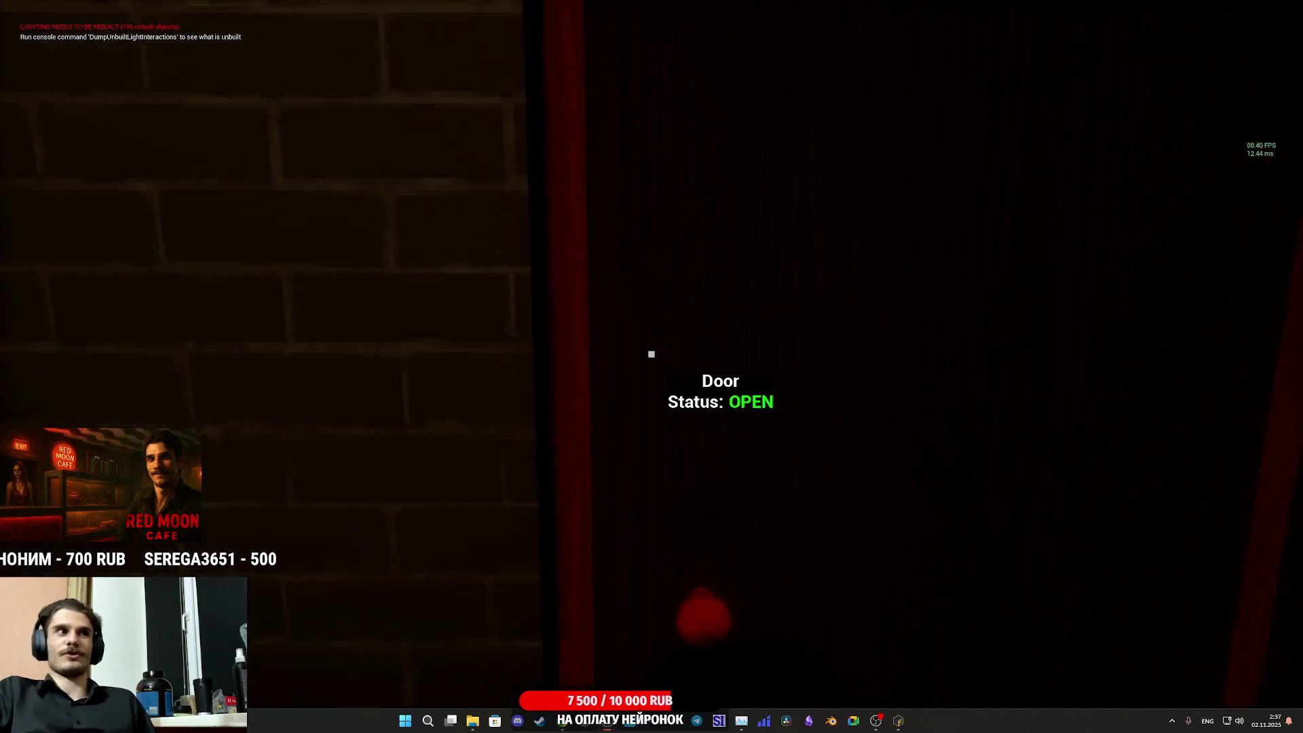
pyautogui.press('w')
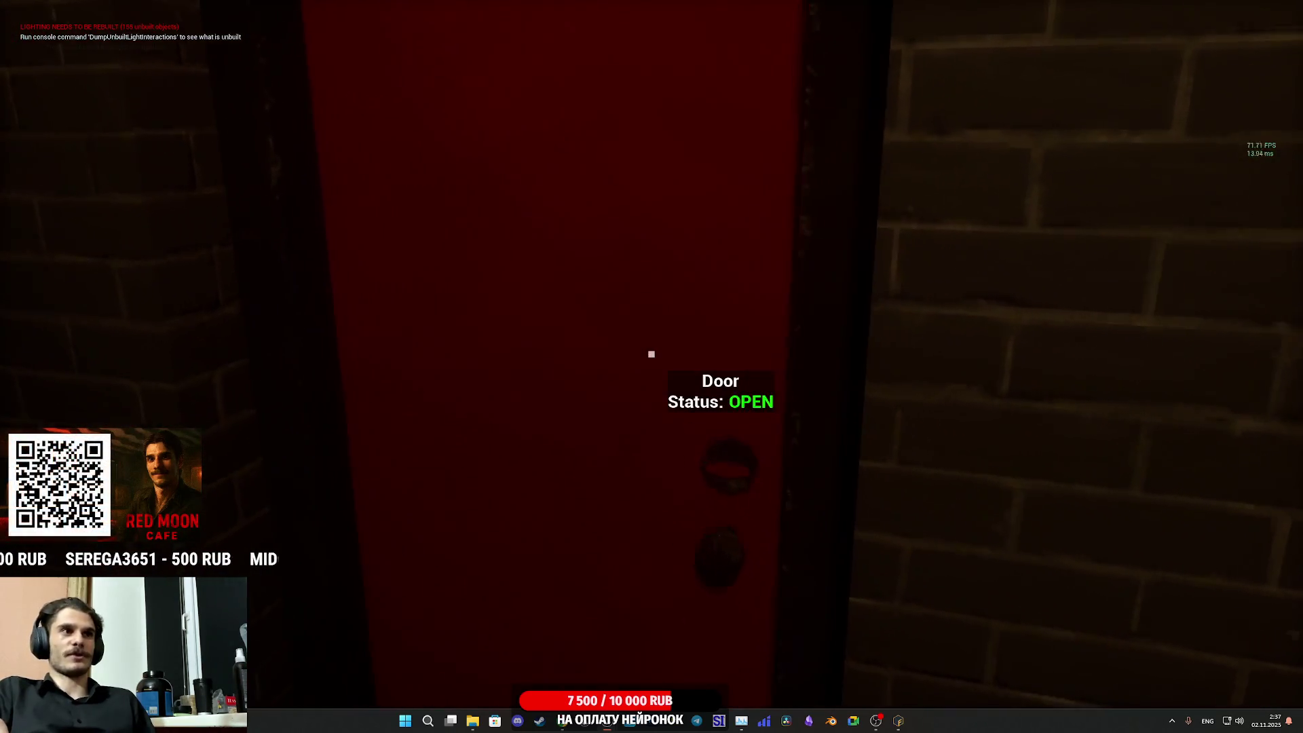
pyautogui.press('e')
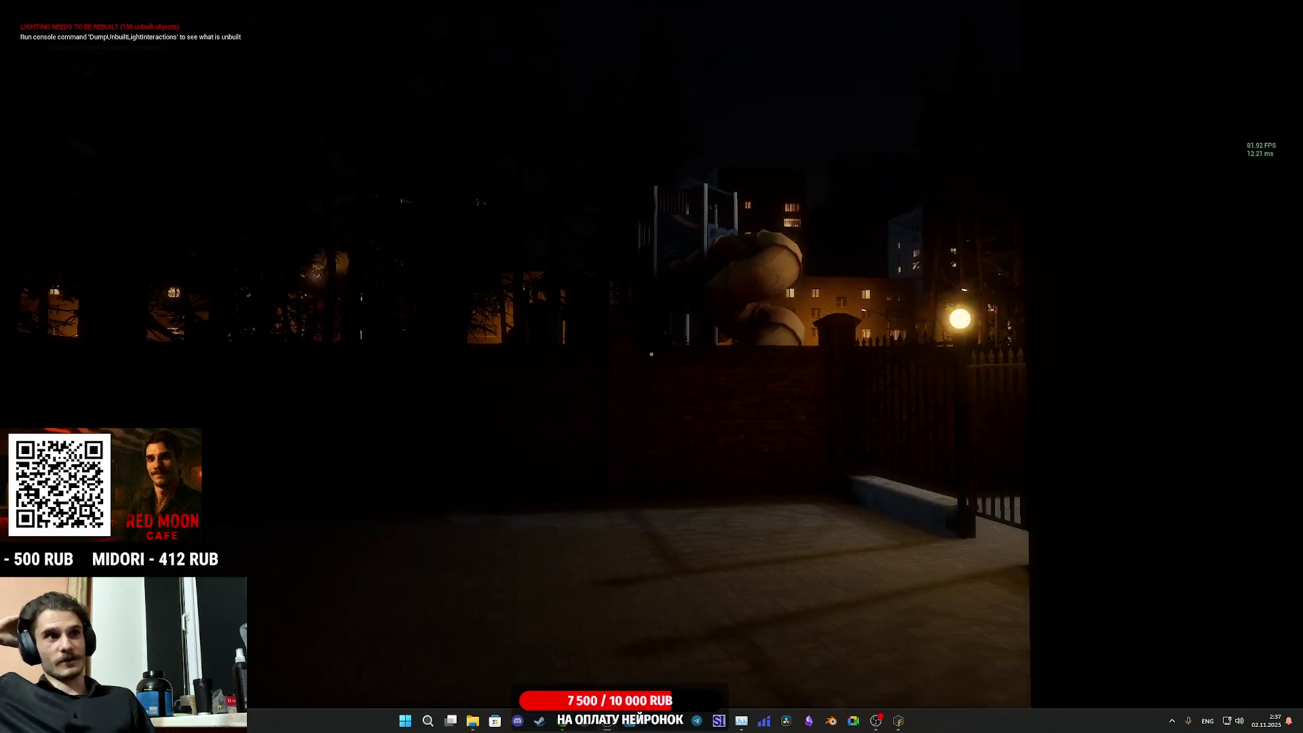
pyautogui.press('w')
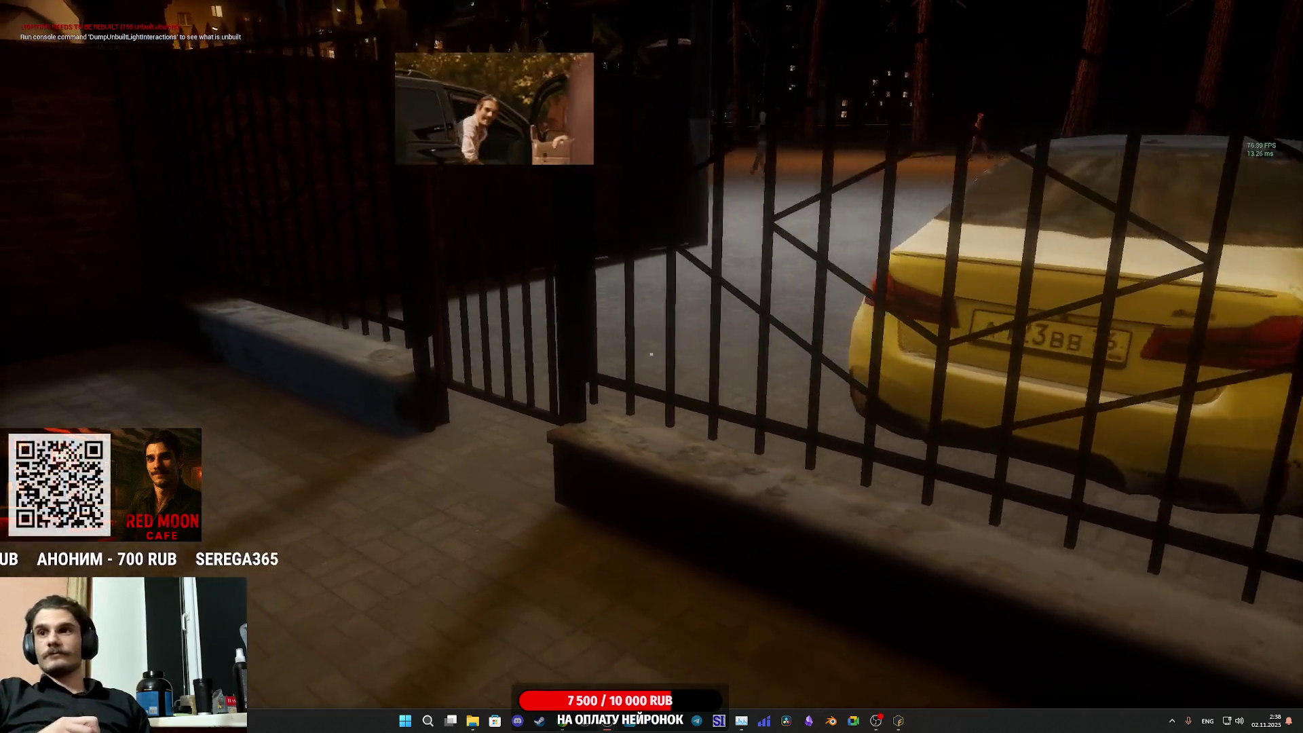
# - Walk through the open fence gate to the white car, then back up to survey the street
pyautogui.press('w')
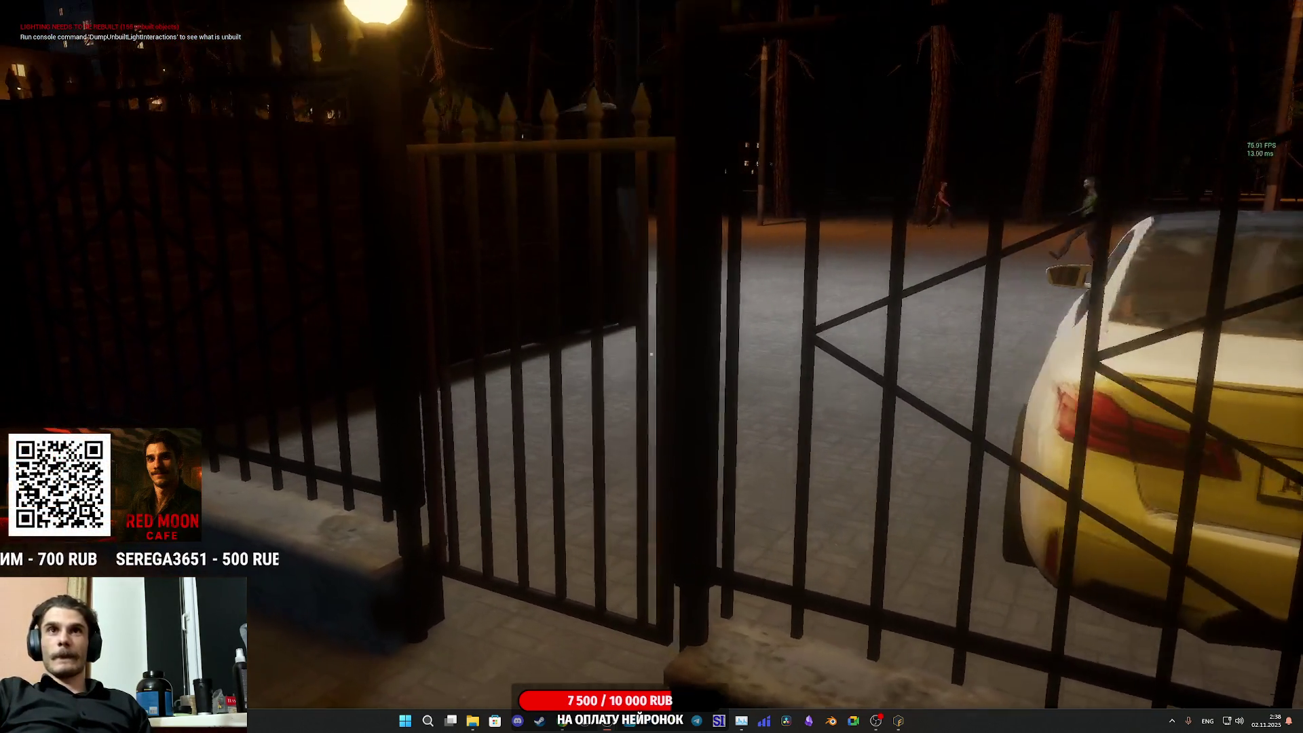
pyautogui.press('w')
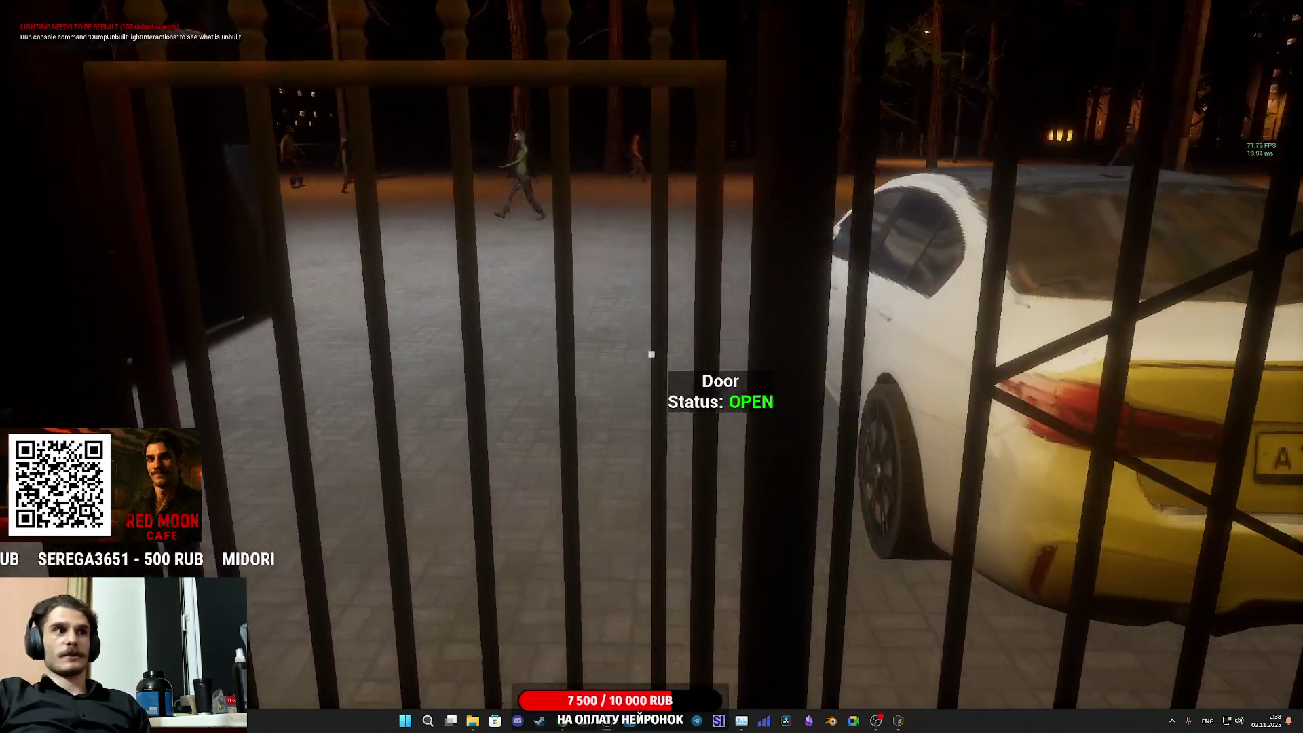
pyautogui.press('w')
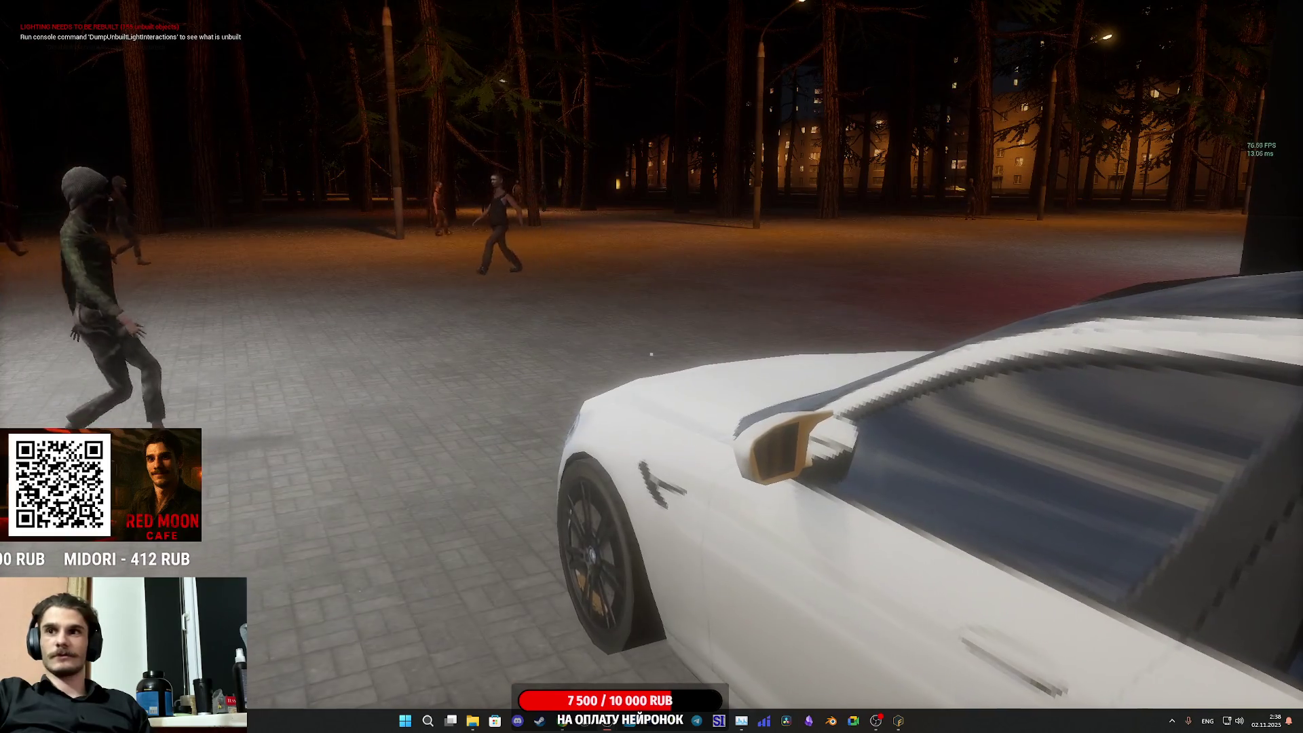
pyautogui.press('w')
pyautogui.press('s')
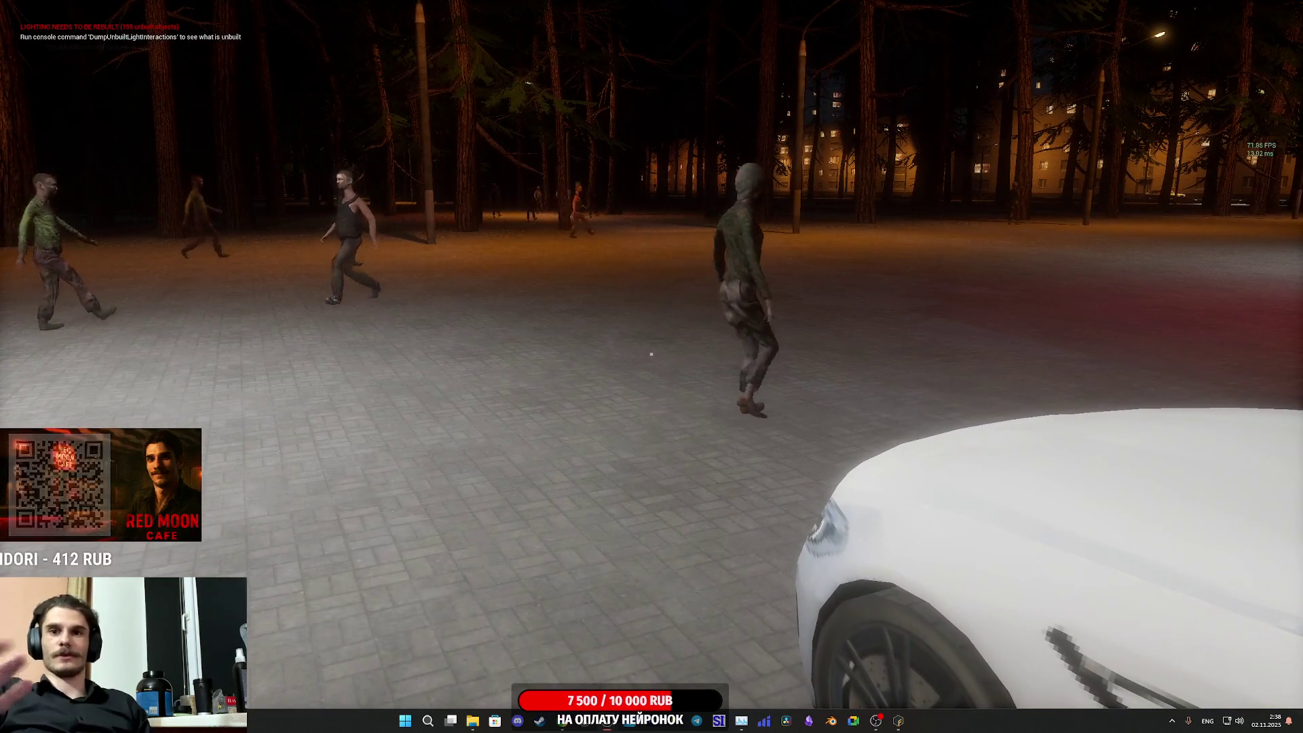
pyautogui.press('s')
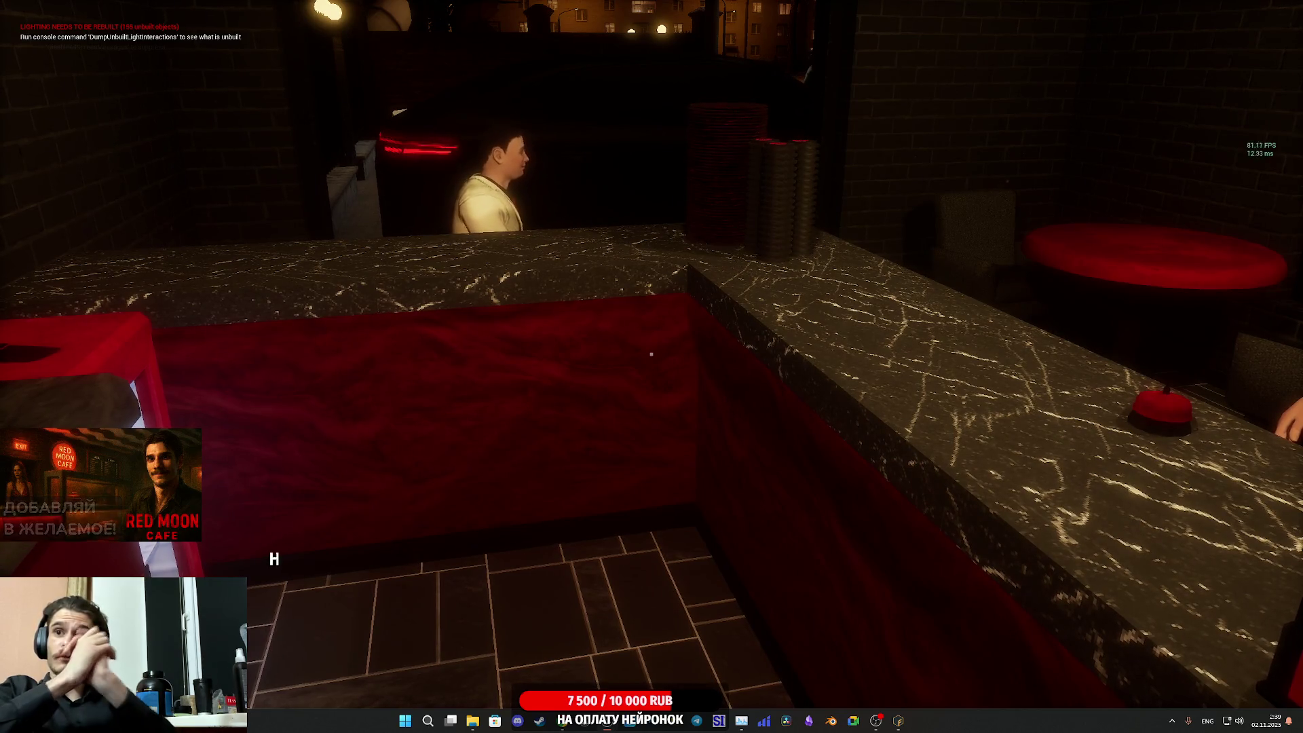
# - Serve the customer a lidded Nightmare coffee, put the banknote in the drawer, and stop playing
pyautogui.click(652, 354)
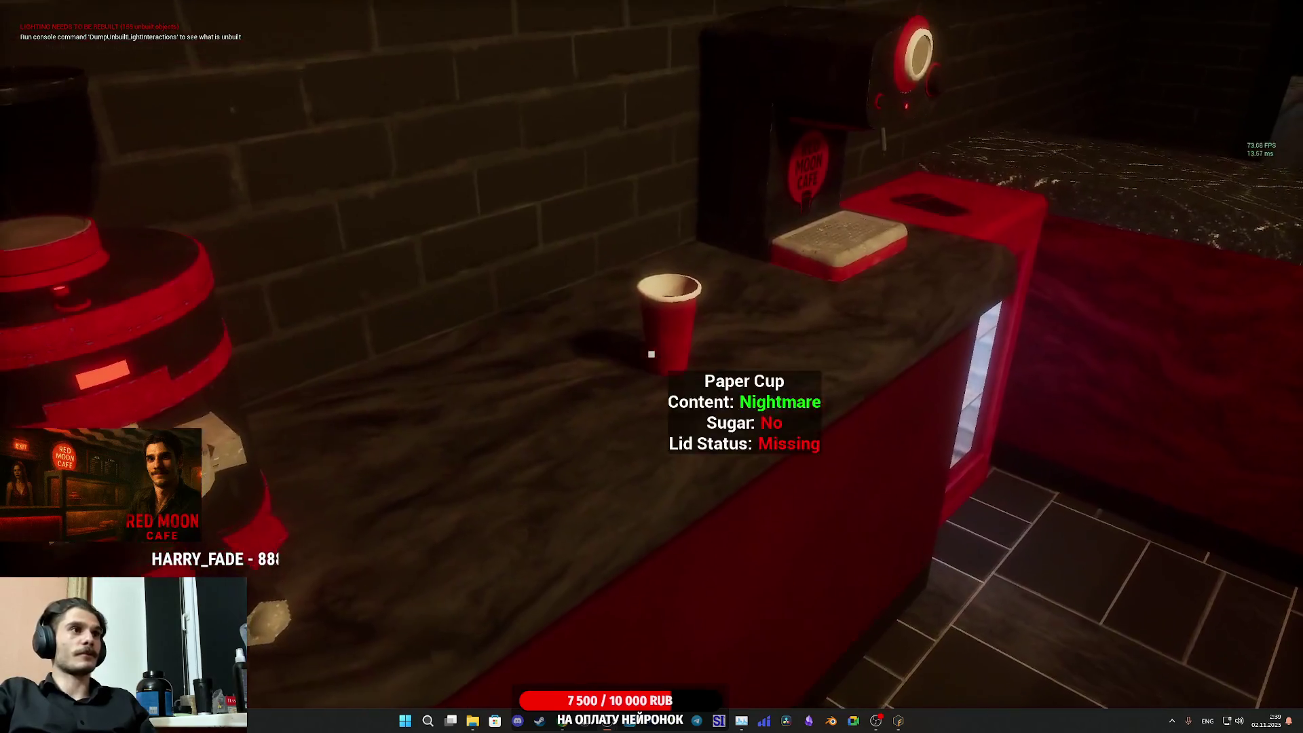
pyautogui.click(652, 354)
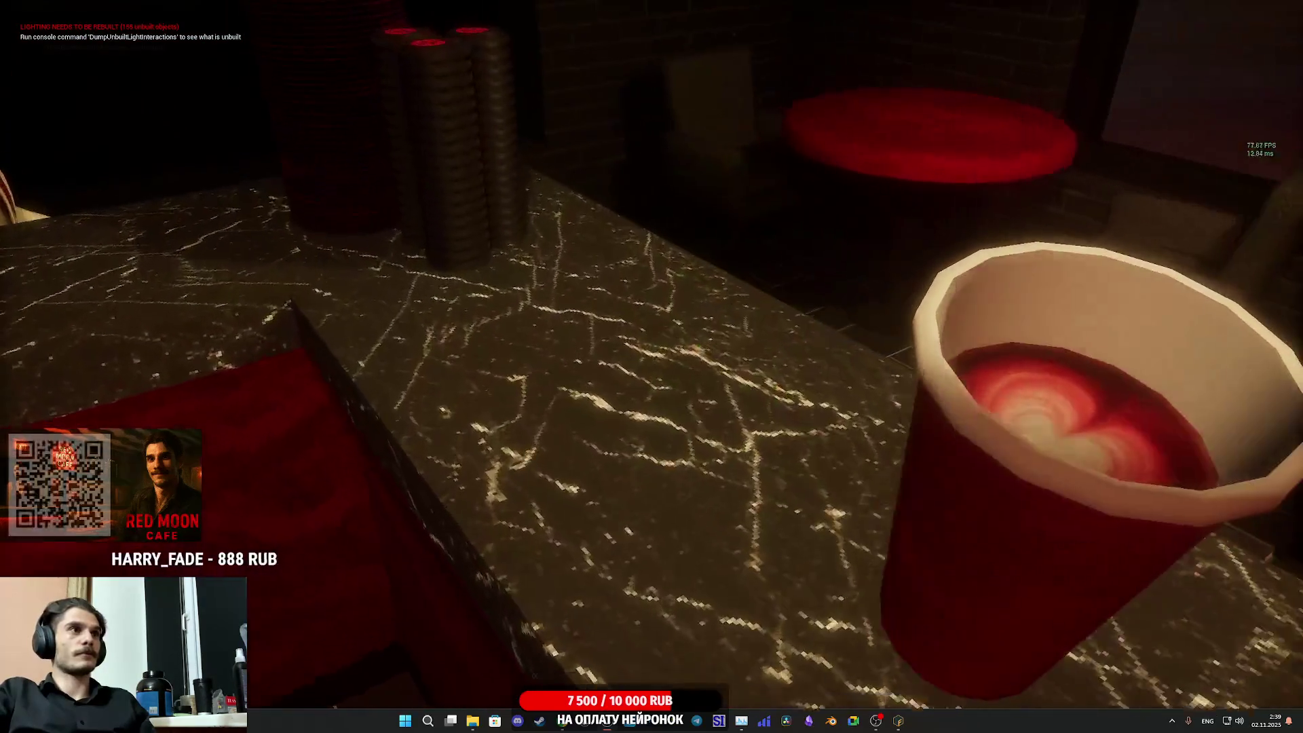
pyautogui.click(651, 353)
pyautogui.click(651, 353)
pyautogui.click(651, 353)
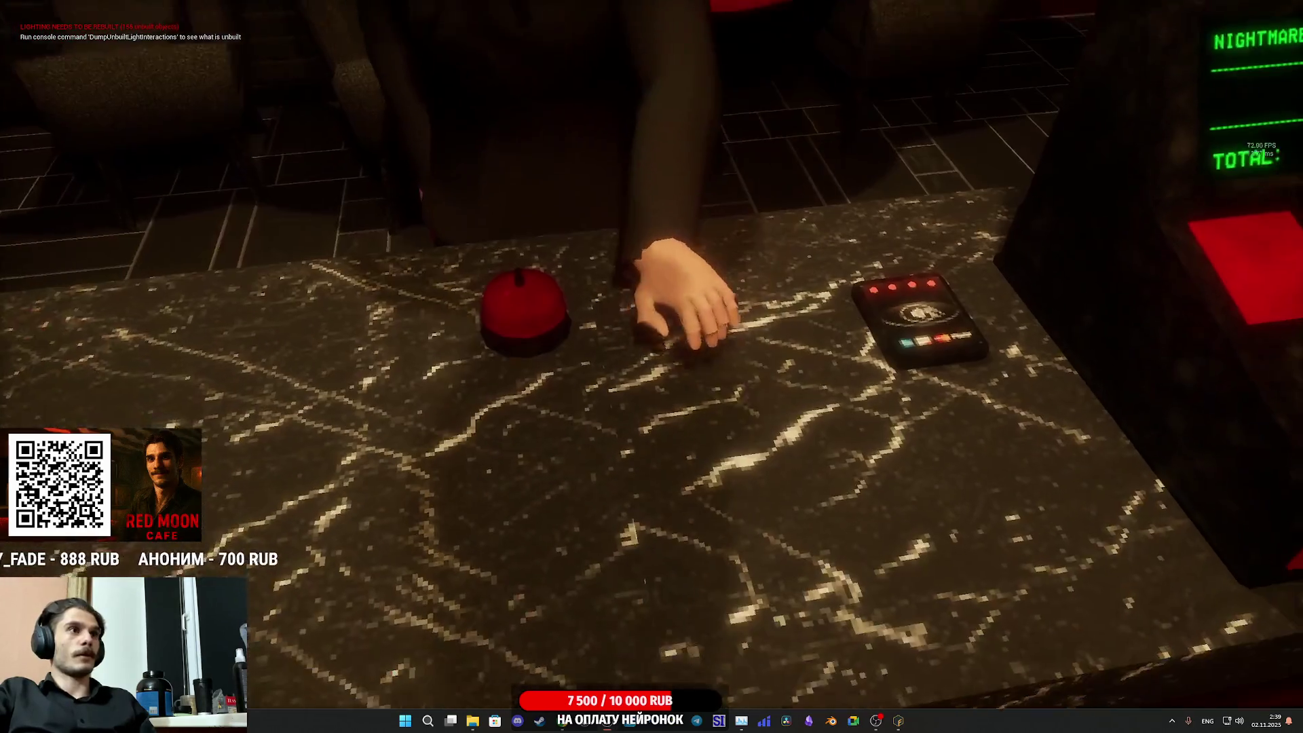
pyautogui.click(651, 354)
pyautogui.click(651, 354)
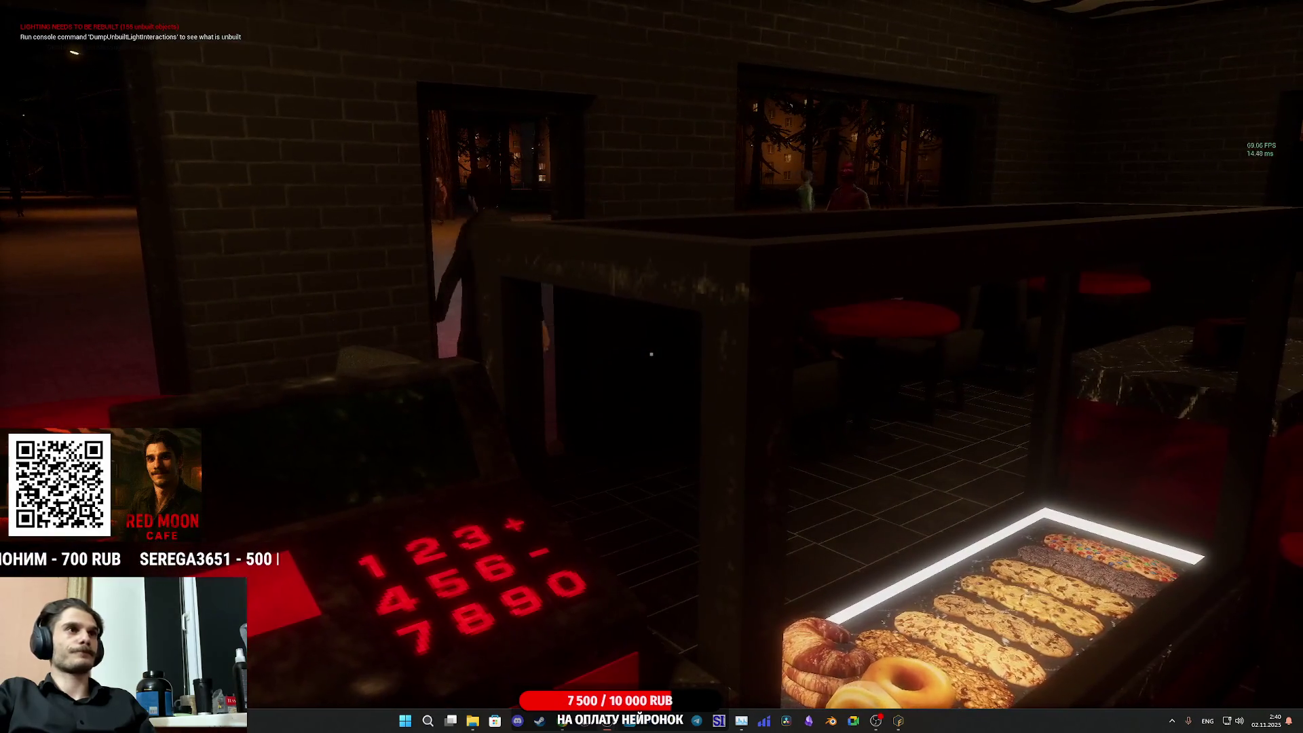
pyautogui.press('Escape')
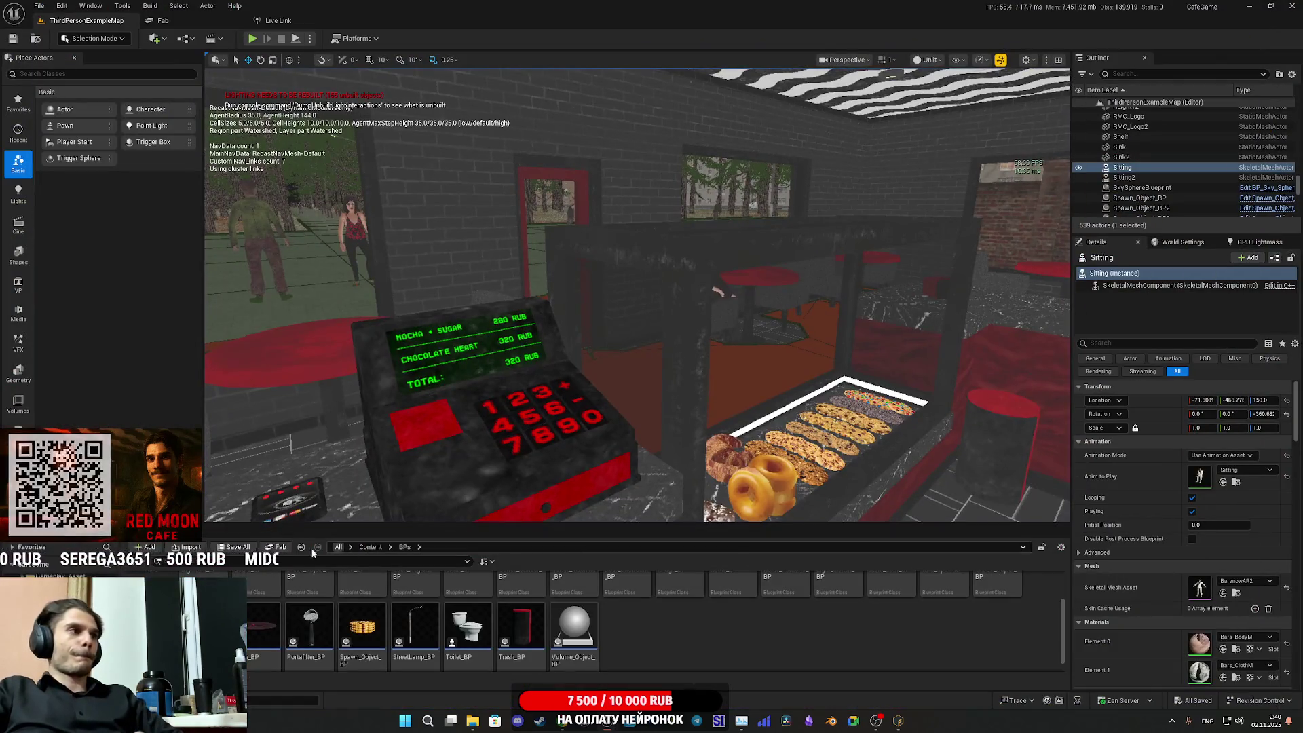
# - Restore the Table mesh's smaller top and base collision hulls, save the mesh, and close its editor
pyautogui.moveTo(608, 728)
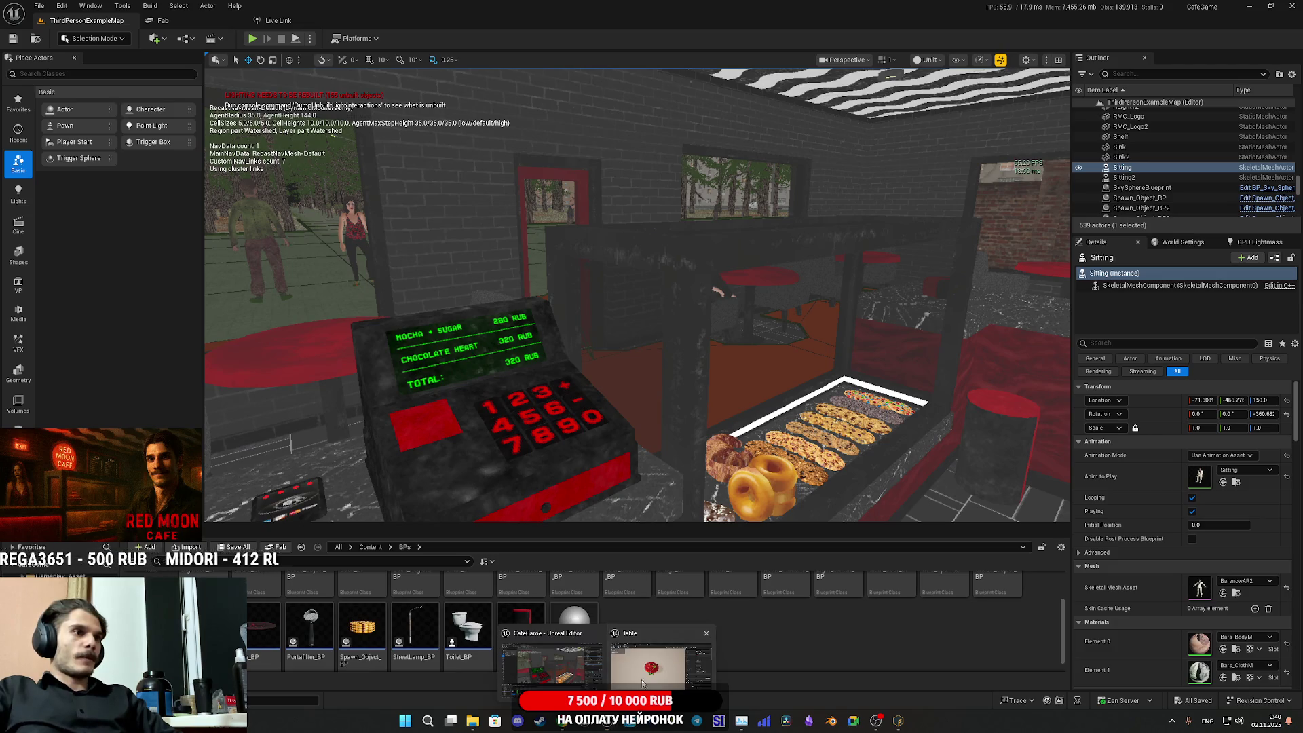
pyautogui.click(642, 683)
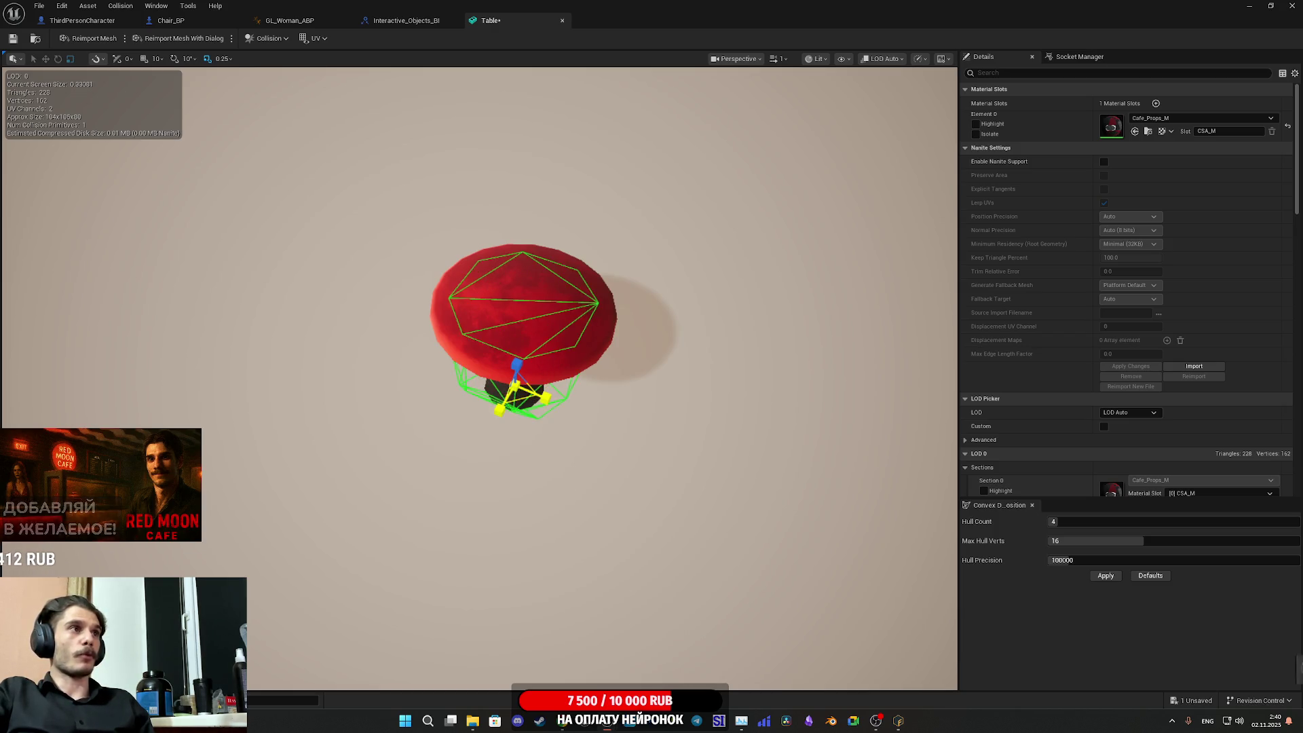
pyautogui.click(15, 43)
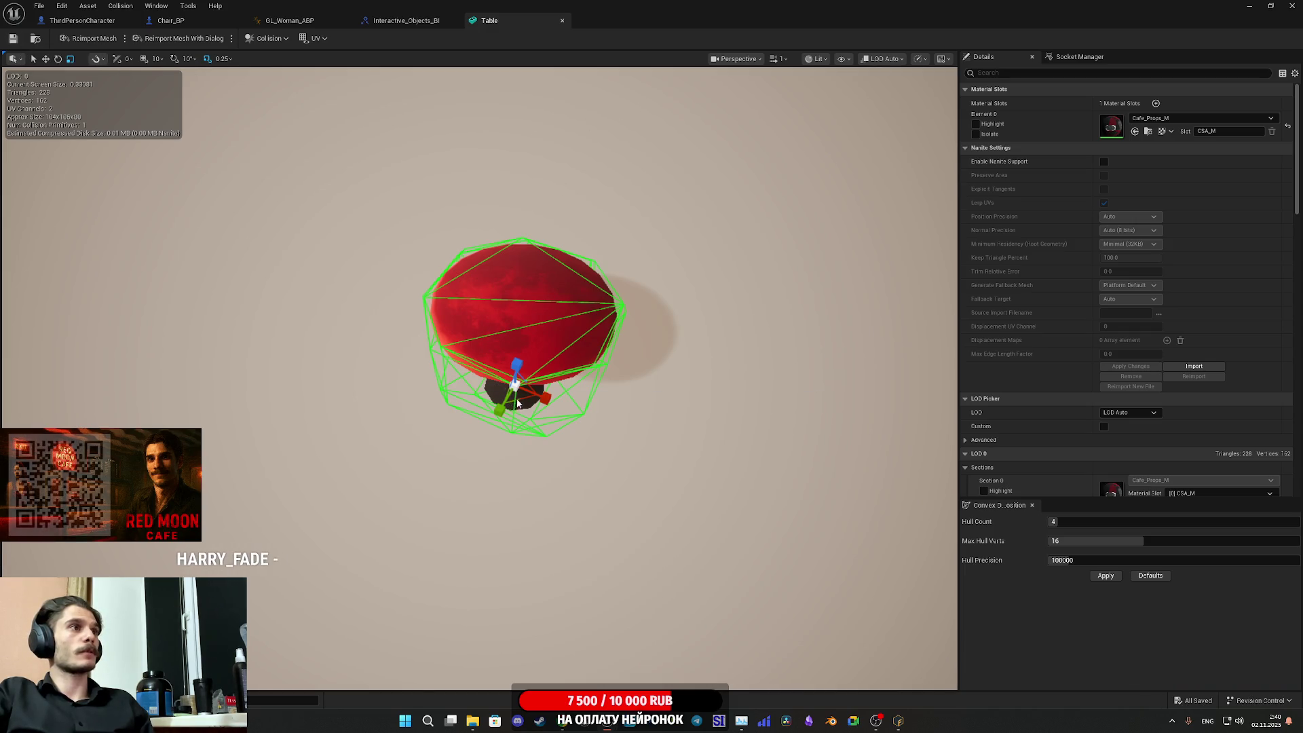
pyautogui.hotkey('ctrl', 'z')
pyautogui.click(13, 38)
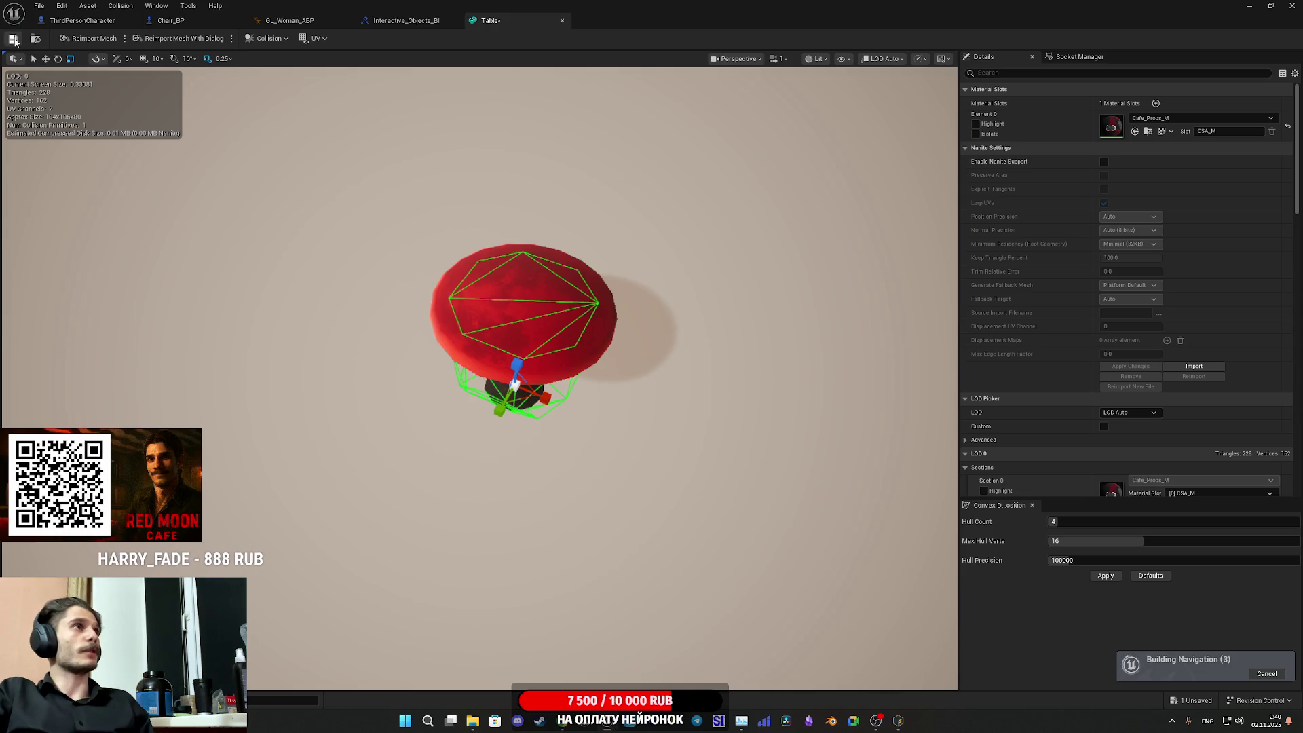
pyautogui.middleClick(512, 25)
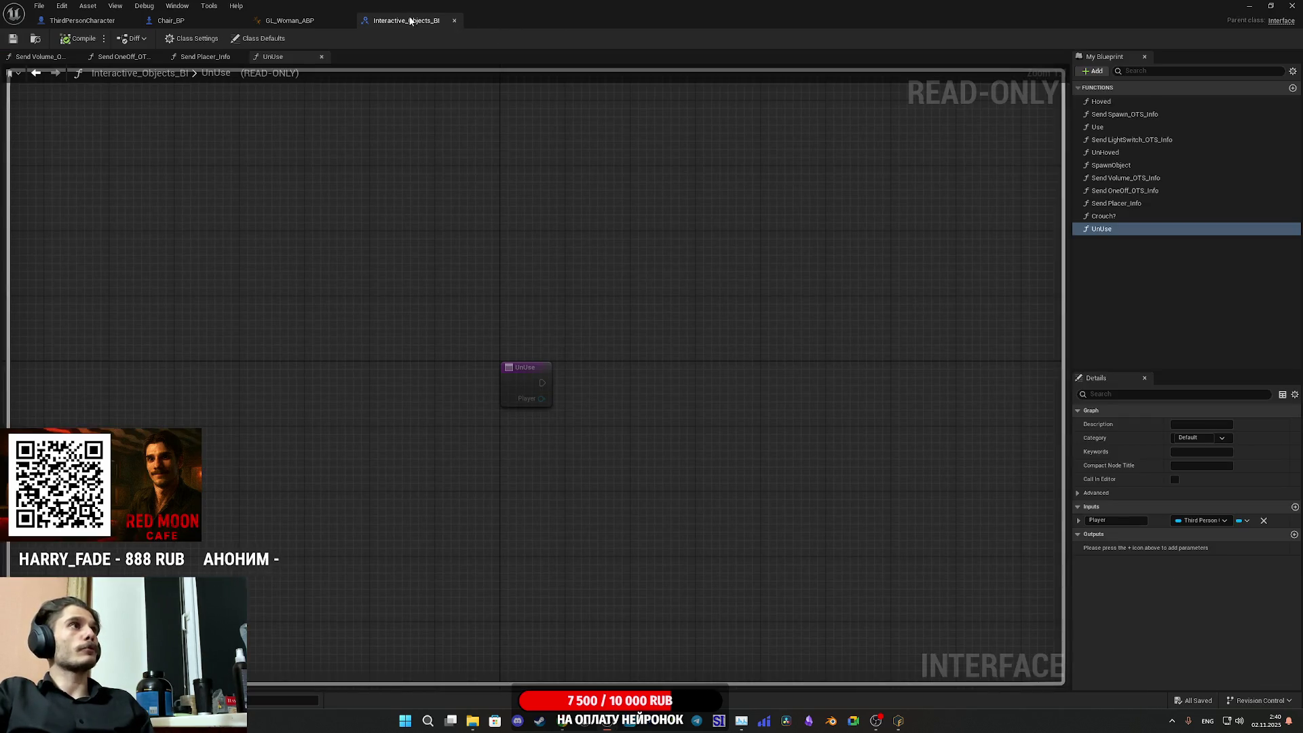
# - Close the Interactive_Objects_BI tab and glance over Chair_BP and ThirdPersonCharacter
pyautogui.middleClick(410, 20)
pyautogui.click(197, 22)
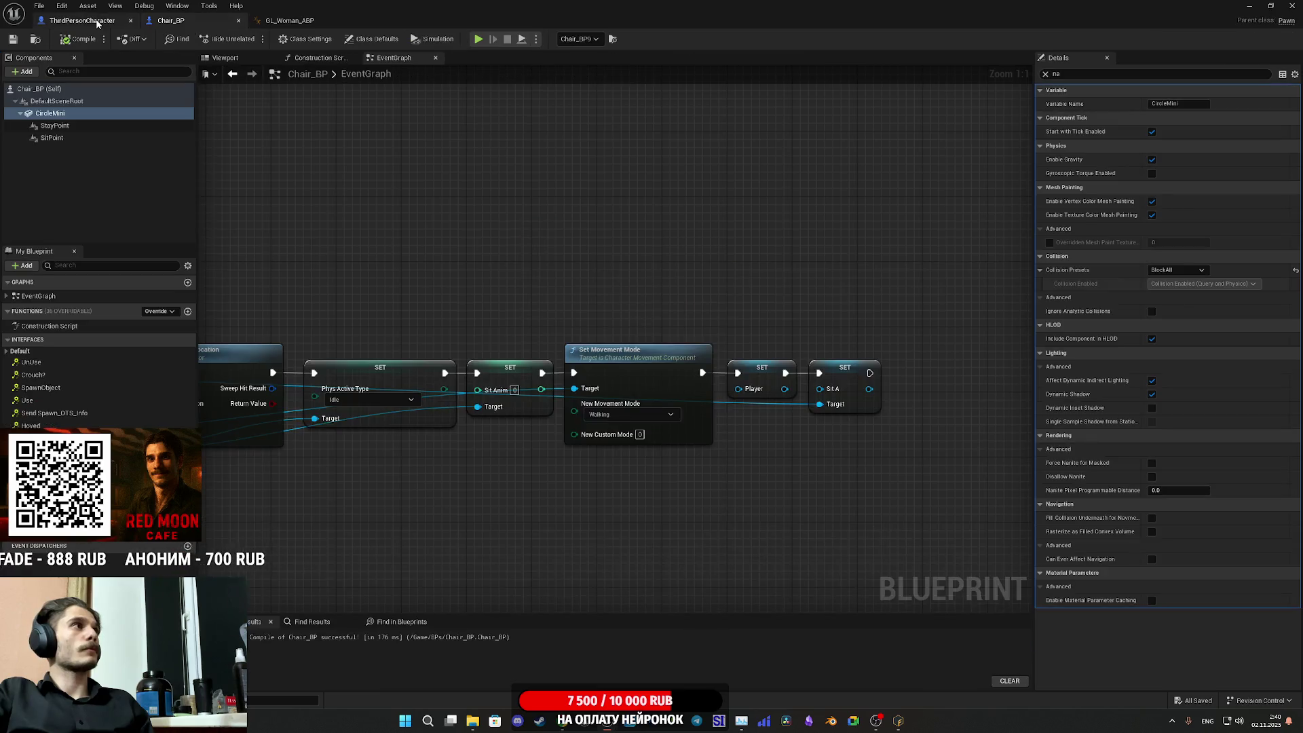
pyautogui.click(98, 24)
pyautogui.scroll(-6, 498, 356)
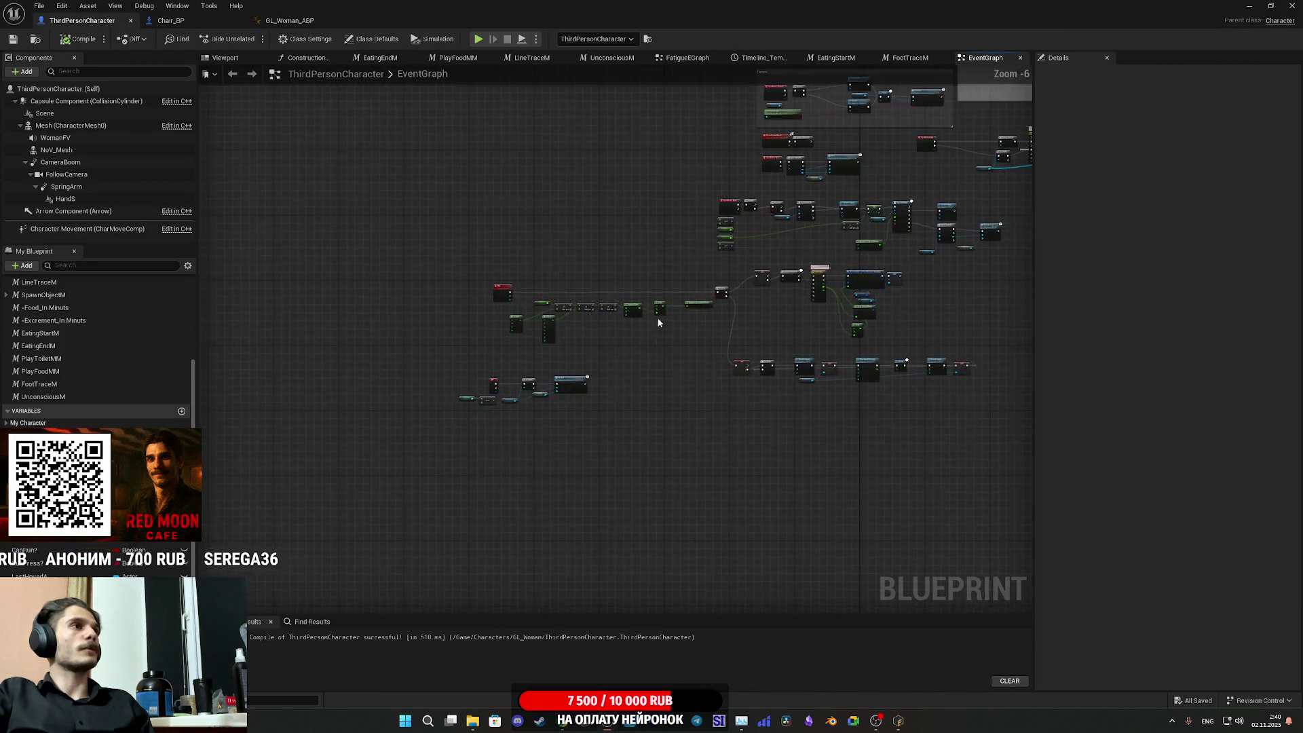
# - In the level, select the bald NPC_Street_BP27 and open its blueprint for editing
pyautogui.hotkey('alt', 'Tab')
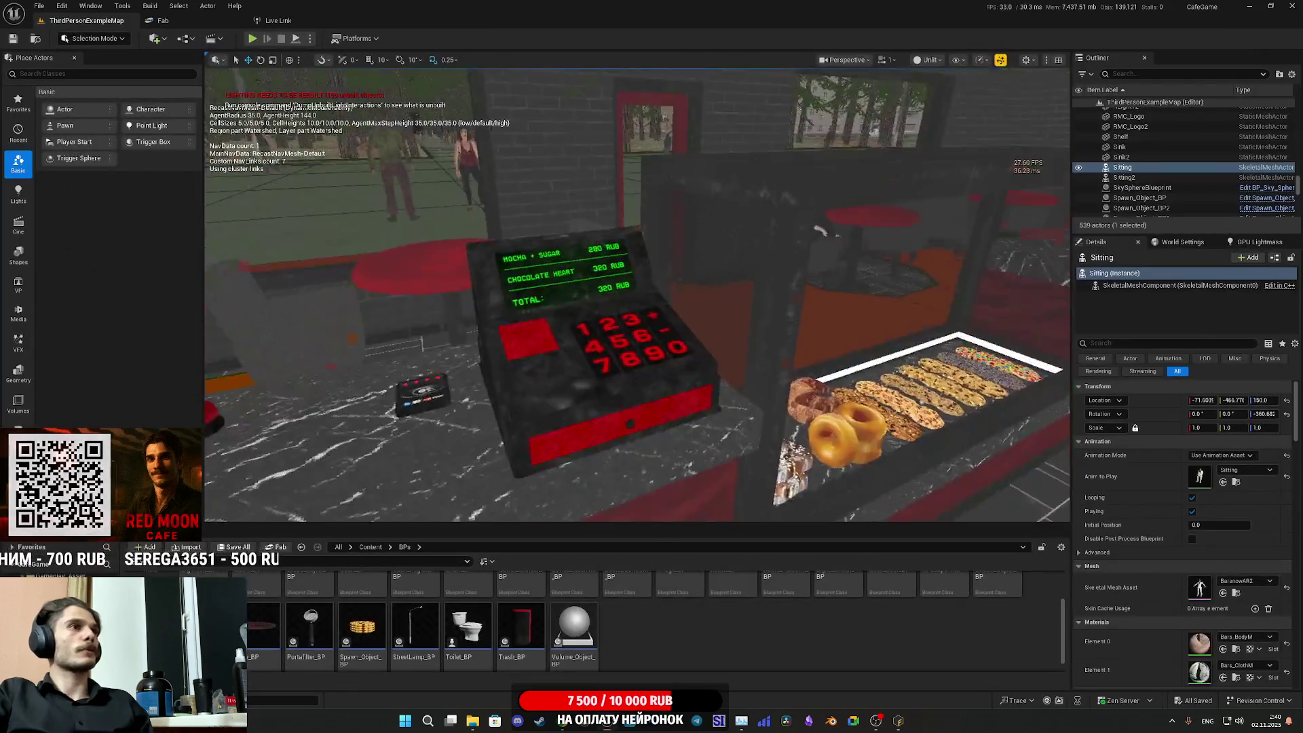
pyautogui.click(859, 464)
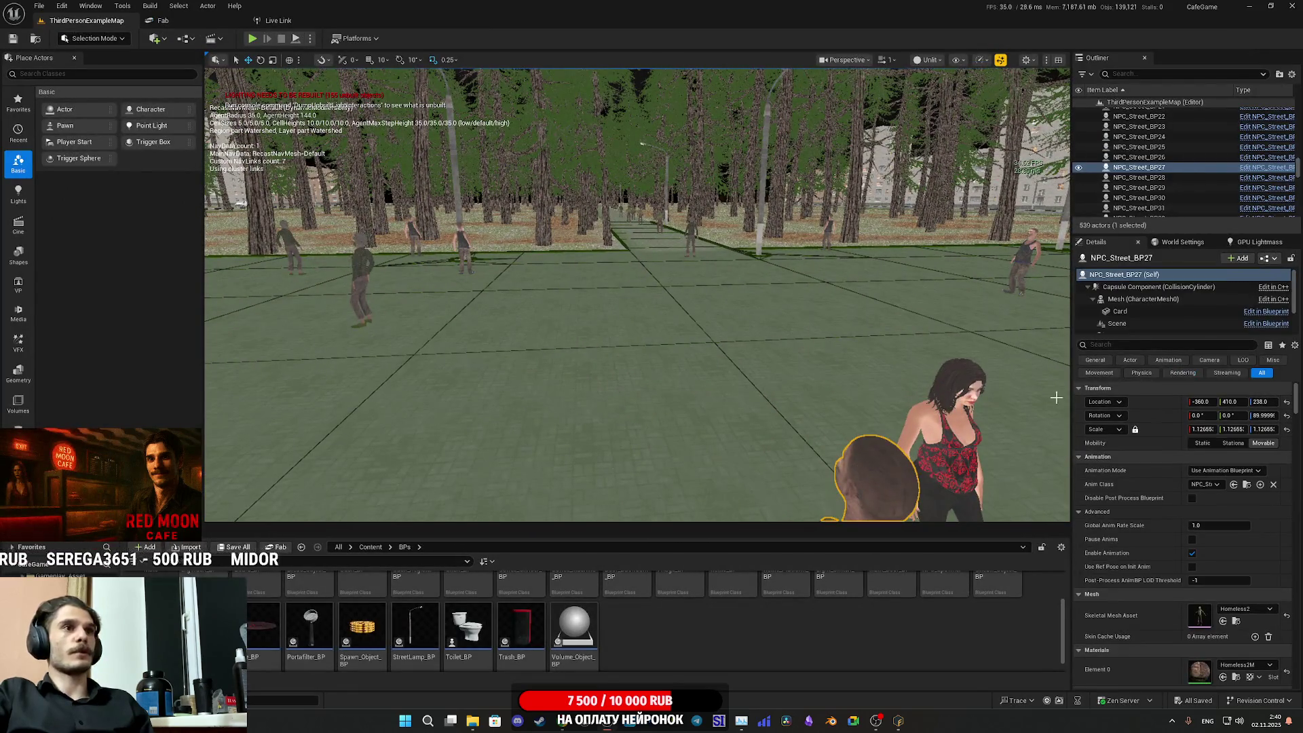
pyautogui.click(1268, 257)
pyautogui.click(1219, 291)
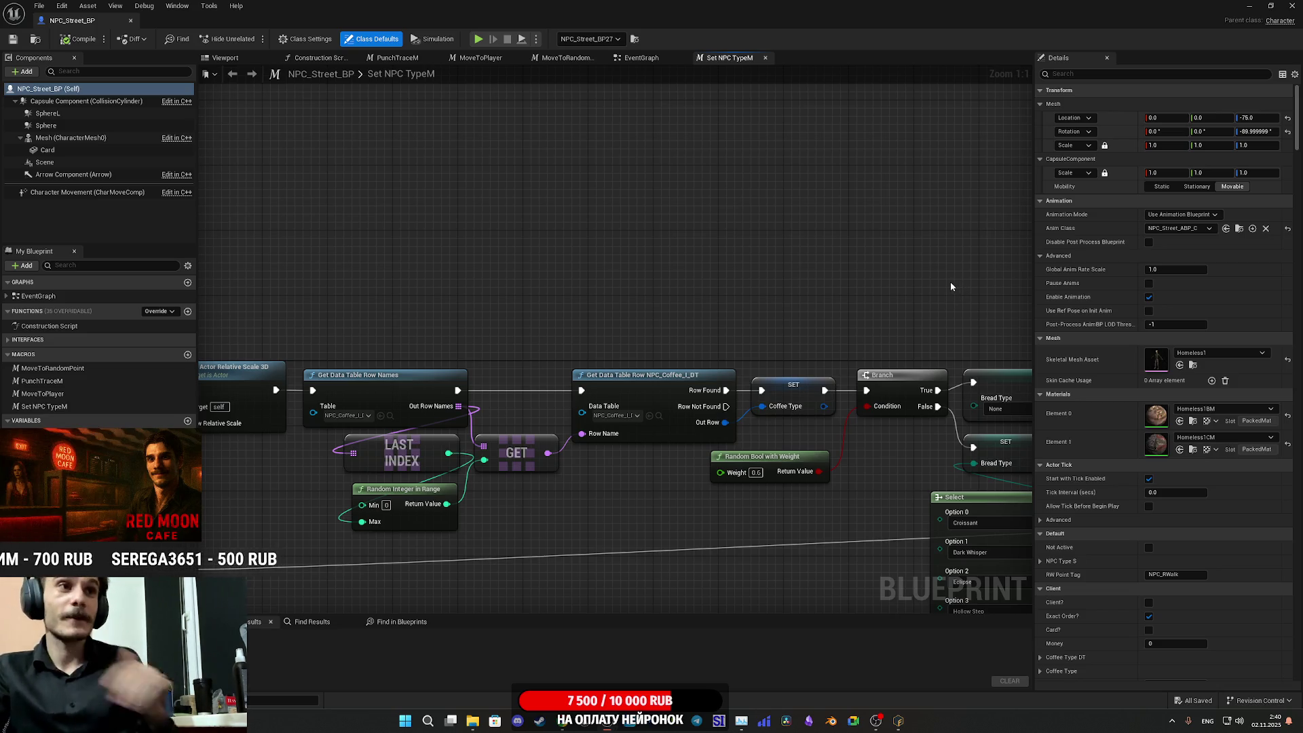
# - Pan and zoom through the Set NPC TypeM graph's Select, Random Bool, Outputs and earlier nodes
pyautogui.moveTo(950, 282); pyautogui.dragTo(657, 232)
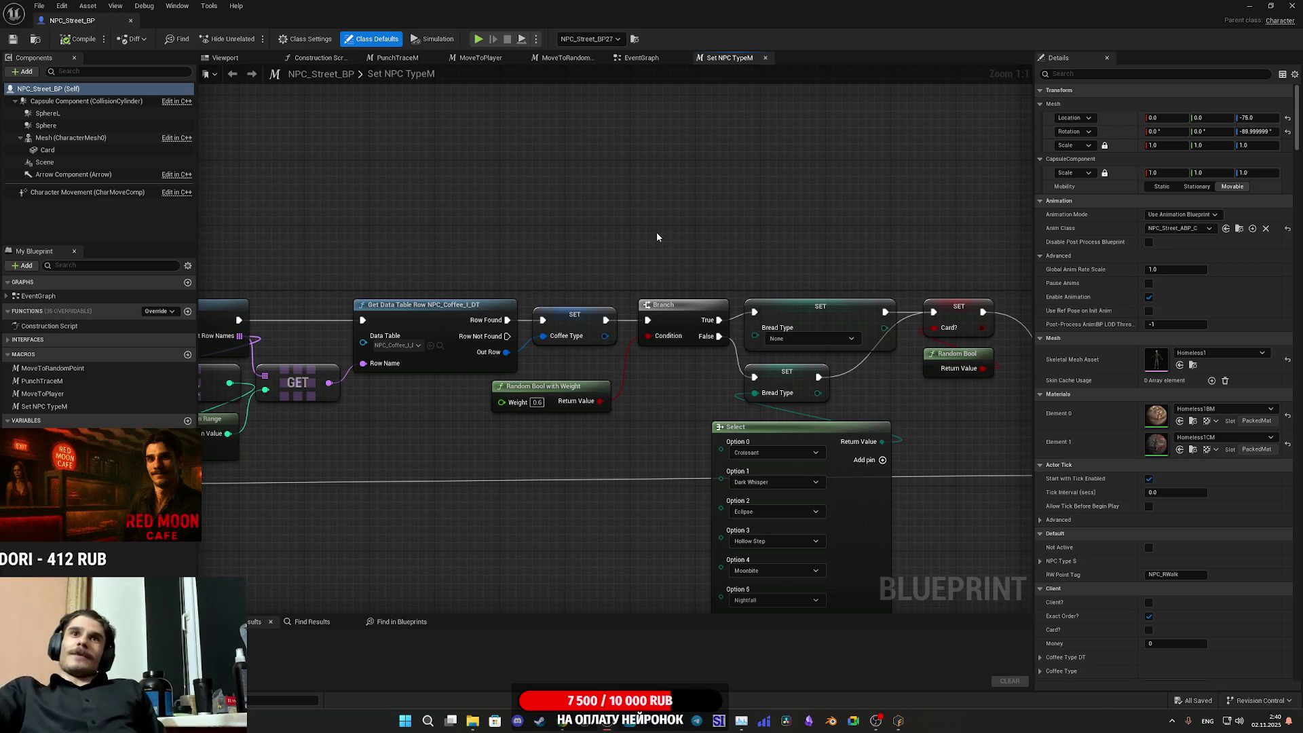
pyautogui.moveTo(630, 229)
pyautogui.mouseDown()
pyautogui.moveTo(698, 218)
pyautogui.moveTo(560, 187)
pyautogui.mouseUp()
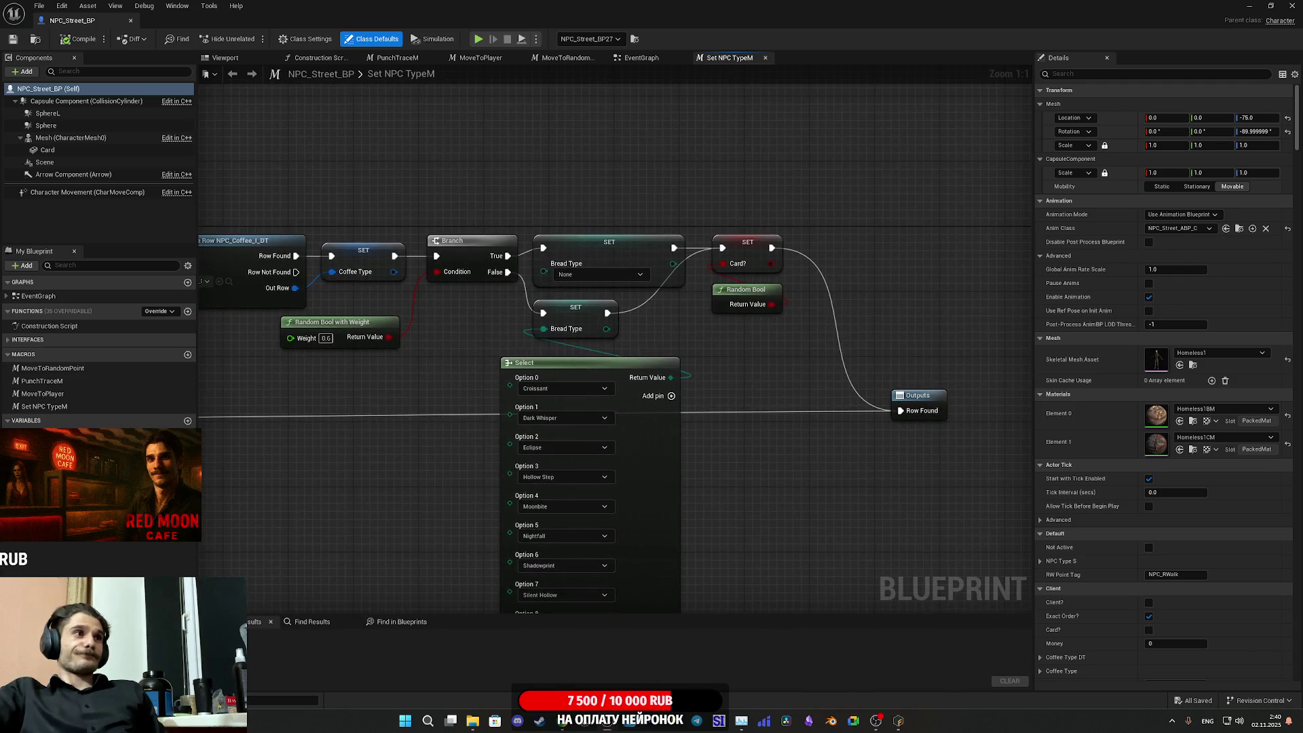
pyautogui.scroll(-2, 738, 209)
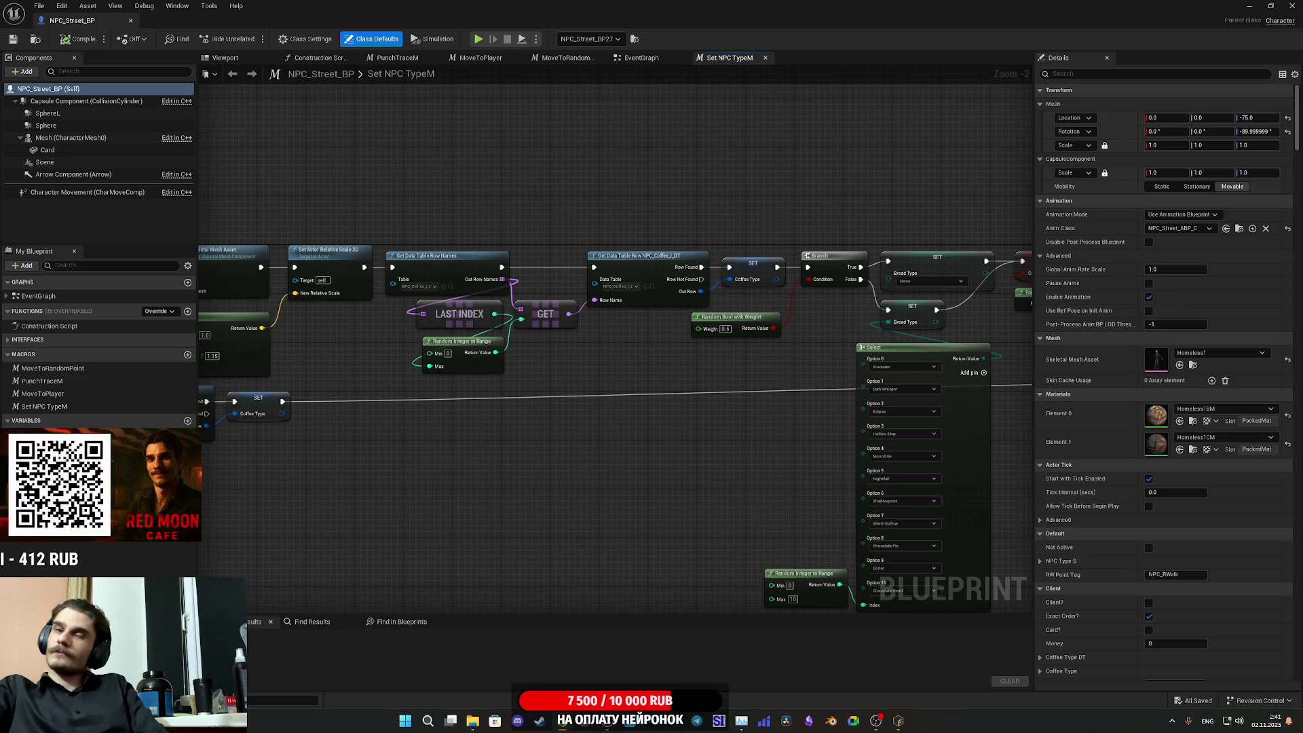
pyautogui.moveTo(677, 361)
pyautogui.mouseDown()
pyautogui.moveTo(593, 364)
pyautogui.moveTo(745, 326)
pyautogui.mouseUp()
pyautogui.scroll(-5, 726, 433)
pyautogui.scroll(5, 726, 433)
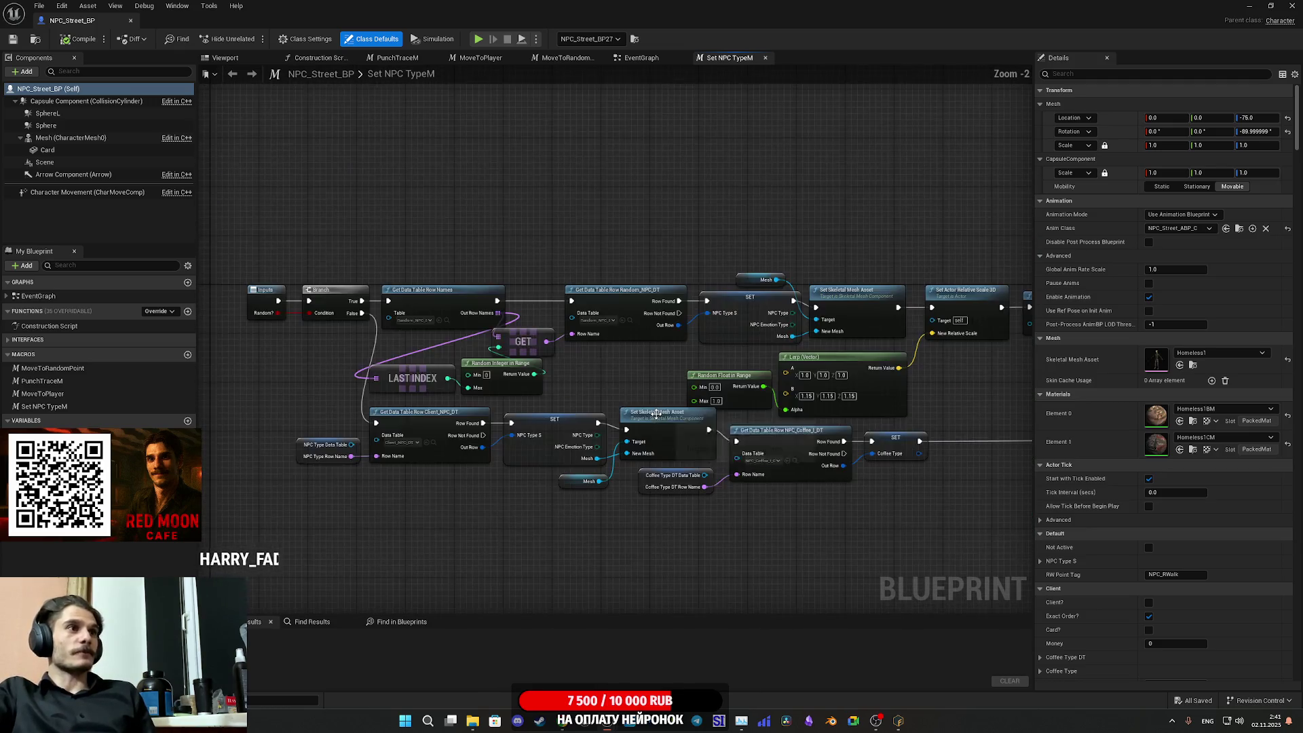
# - In the EventGraph, wire Move to Player's On Success into Set Actor Rotation
pyautogui.click(641, 57)
pyautogui.scroll(-3, 682, 489)
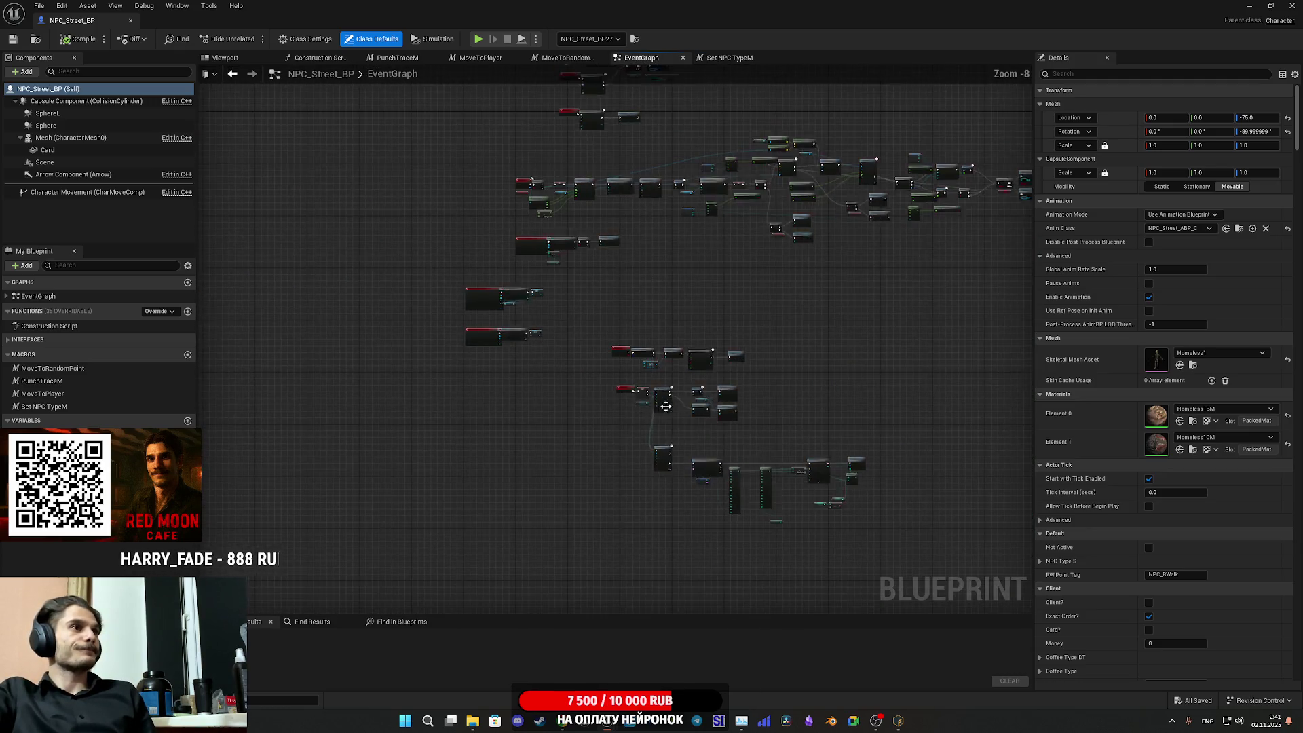
pyautogui.scroll(4, 681, 489)
pyautogui.scroll(-2, 681, 489)
pyautogui.scroll(1, 684, 403)
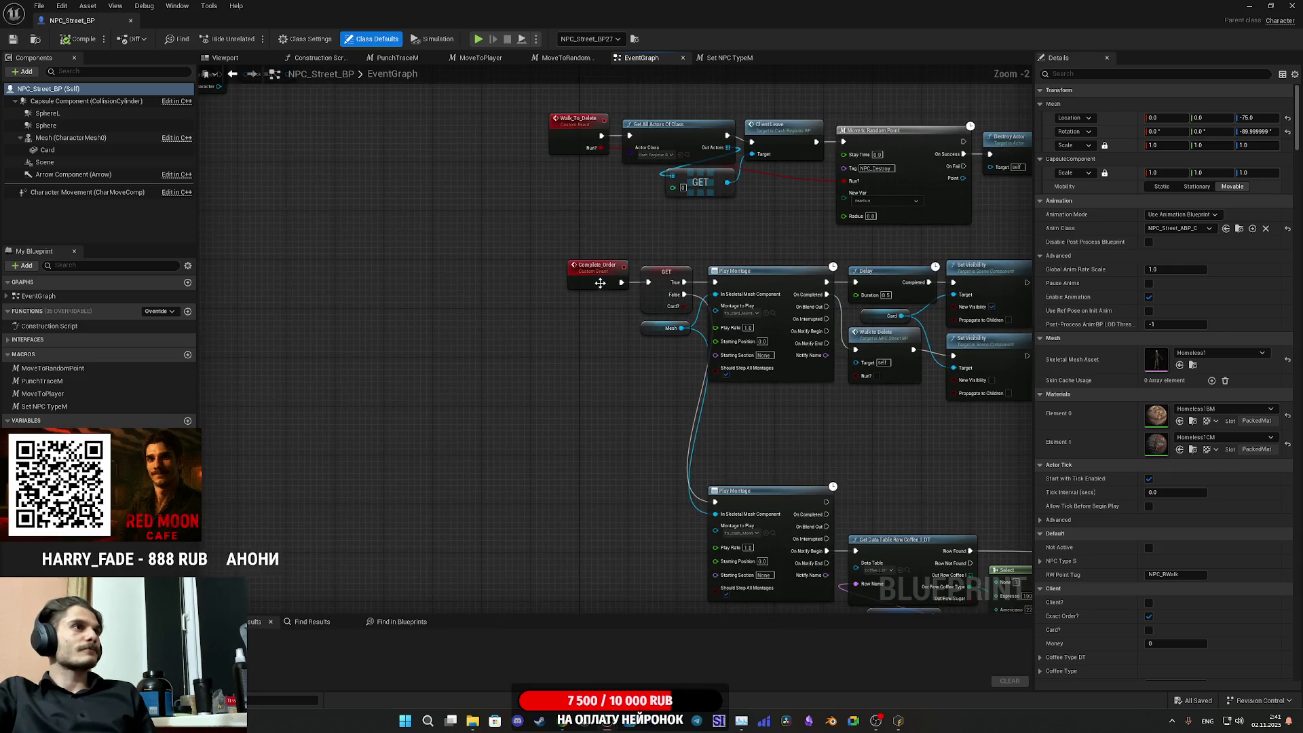
pyautogui.scroll(2, 600, 282)
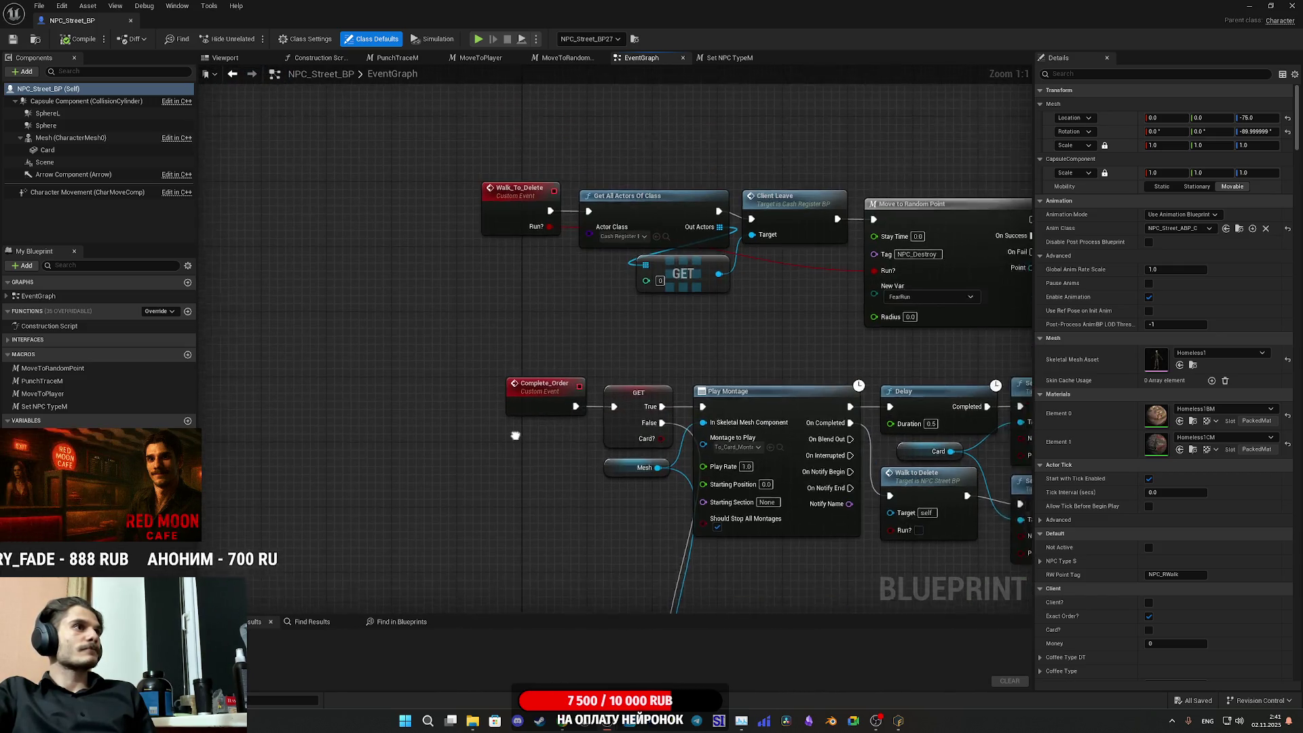
pyautogui.scroll(-5, 561, 500)
pyautogui.scroll(5, 392, 405)
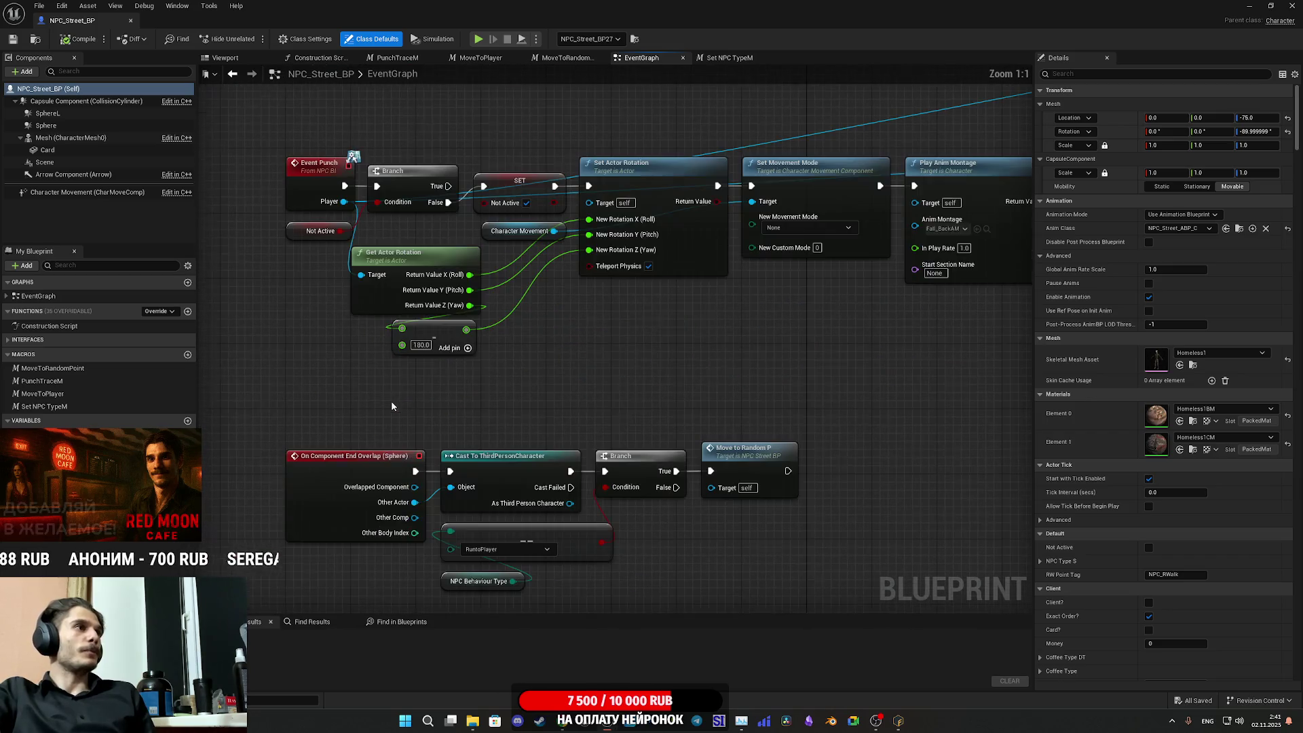
pyautogui.moveTo(884, 280)
pyautogui.mouseDown()
pyautogui.moveTo(871, 306)
pyautogui.moveTo(593, 443)
pyautogui.moveTo(238, 505)
pyautogui.mouseUp()
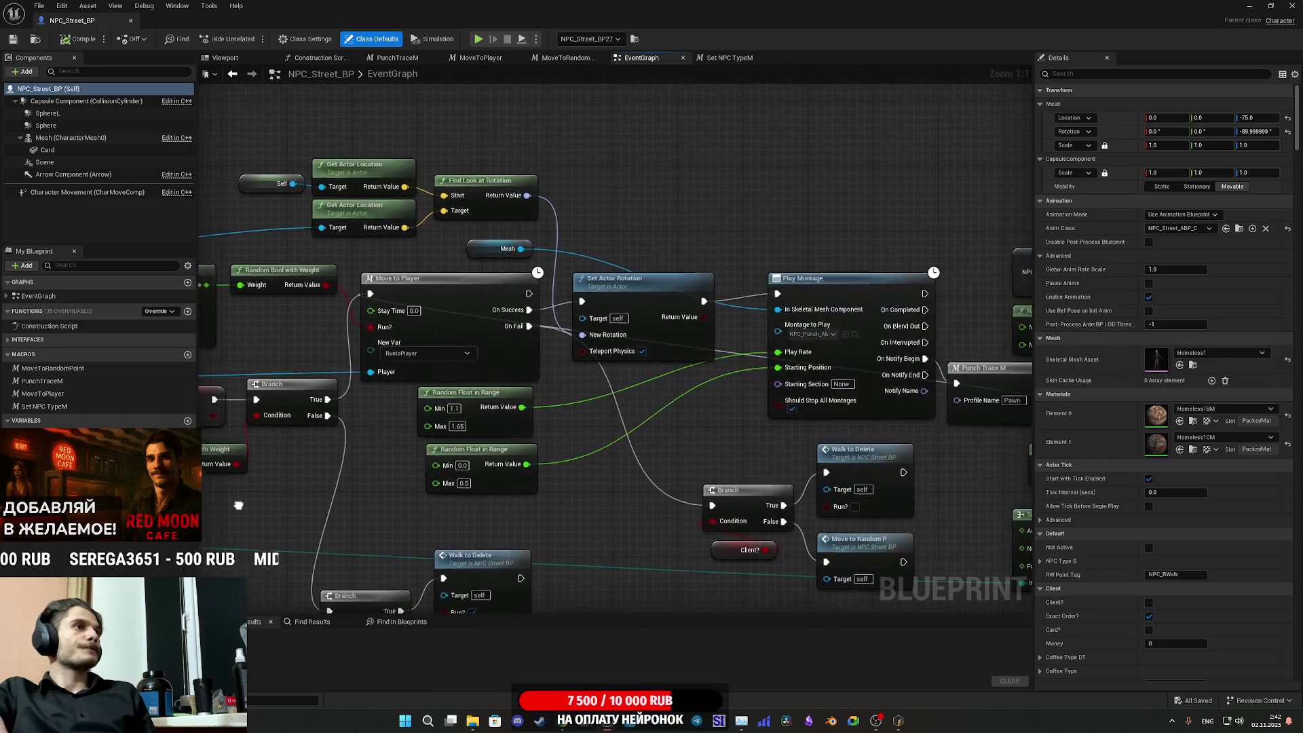
pyautogui.moveTo(552, 418)
pyautogui.mouseDown()
pyautogui.moveTo(720, 451)
pyautogui.moveTo(691, 460)
pyautogui.mouseUp()
pyautogui.moveTo(668, 376); pyautogui.dragTo(720, 369)
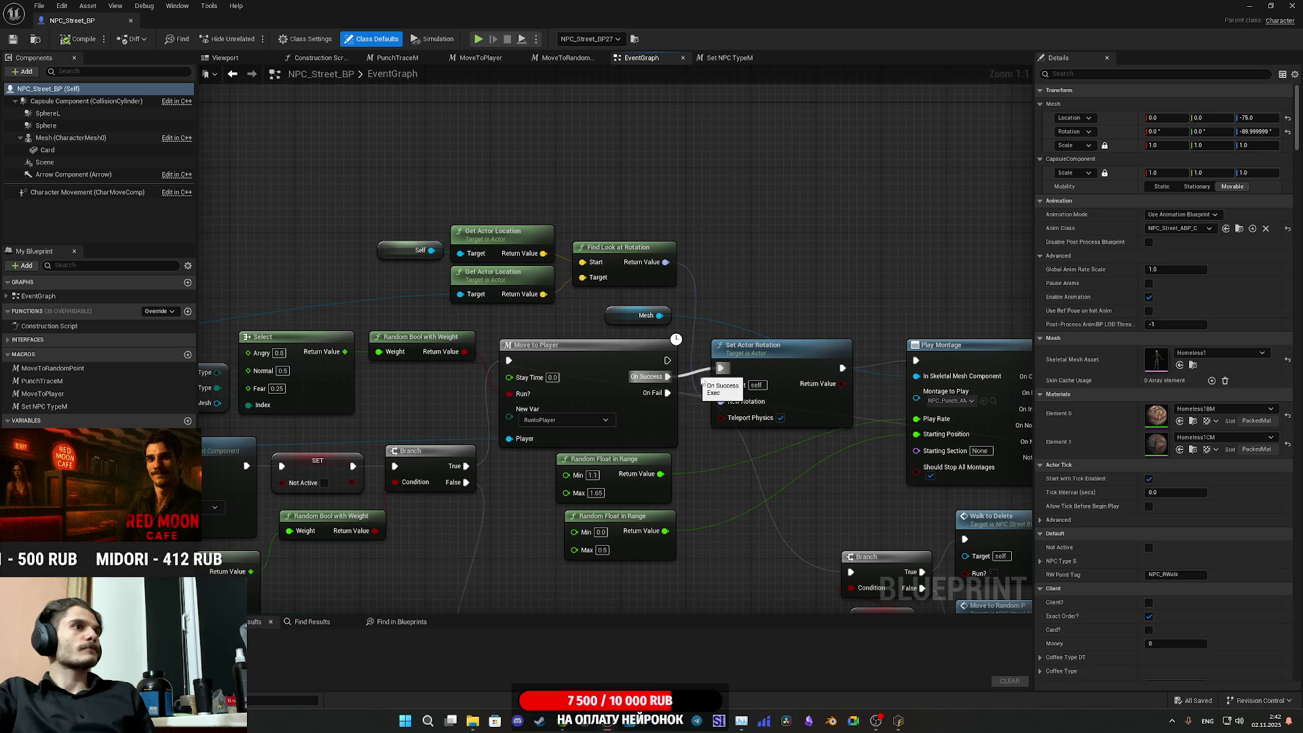
# - Move the Client? Branch and Walk to Delete node group lower in the graph
pyautogui.moveTo(838, 446); pyautogui.dragTo(760, 457)
pyautogui.moveTo(758, 444)
pyautogui.mouseDown()
pyautogui.moveTo(715, 362)
pyautogui.moveTo(637, 322)
pyautogui.mouseUp()
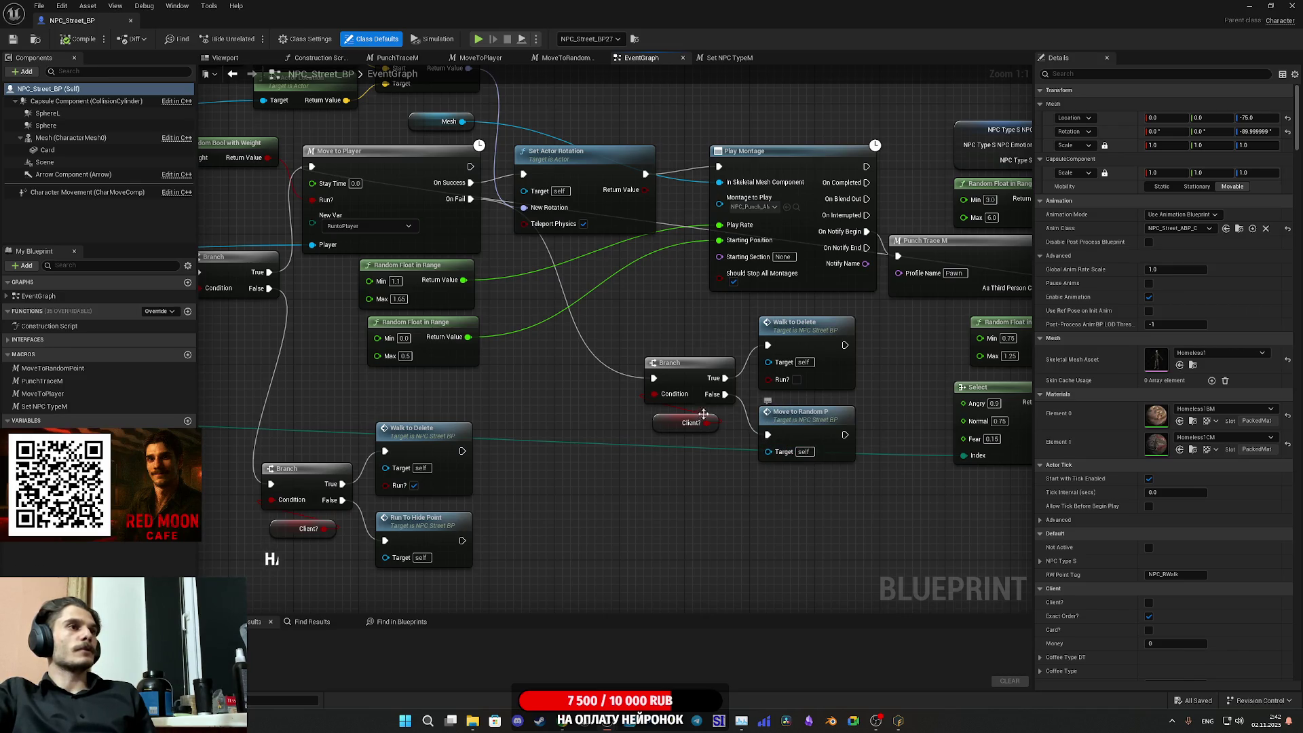
pyautogui.moveTo(586, 440)
pyautogui.mouseDown()
pyautogui.moveTo(833, 353)
pyautogui.moveTo(874, 458)
pyautogui.mouseUp()
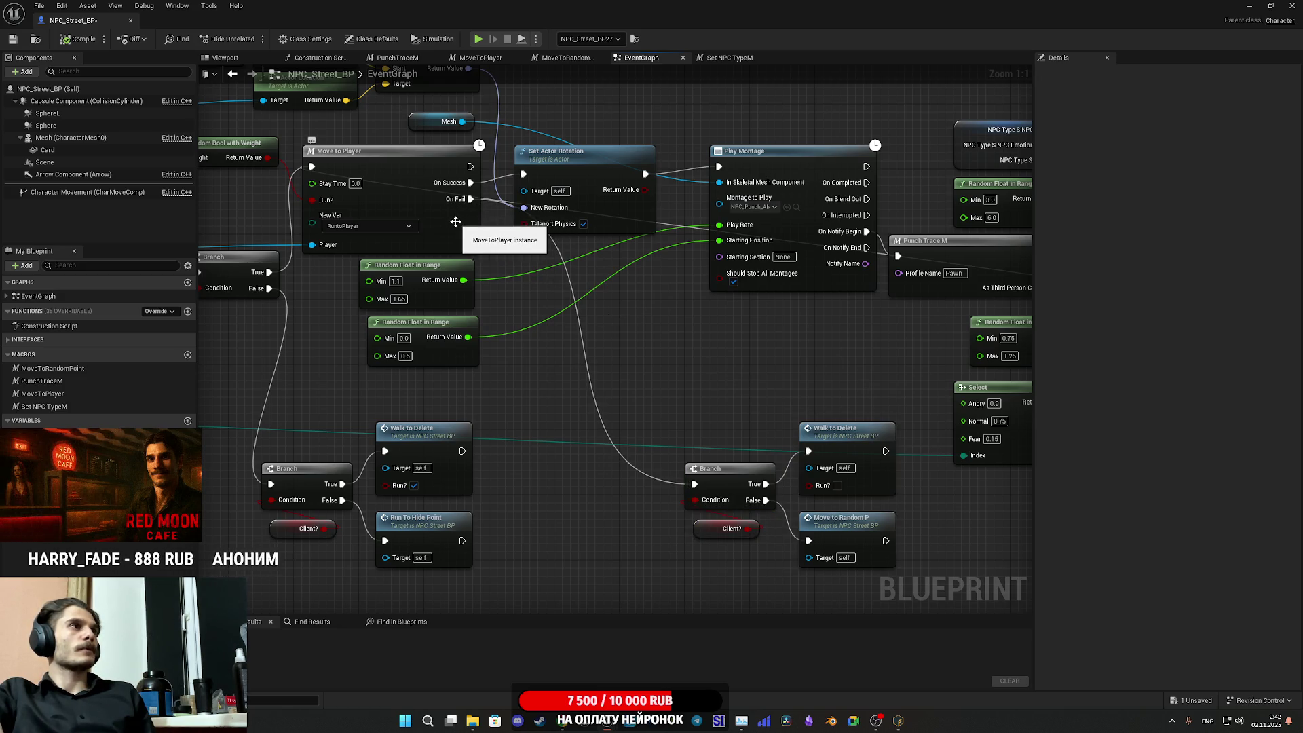
# - In the Move to Player macro, add a Print String node off the On Fail output
pyautogui.doubleClick(455, 222)
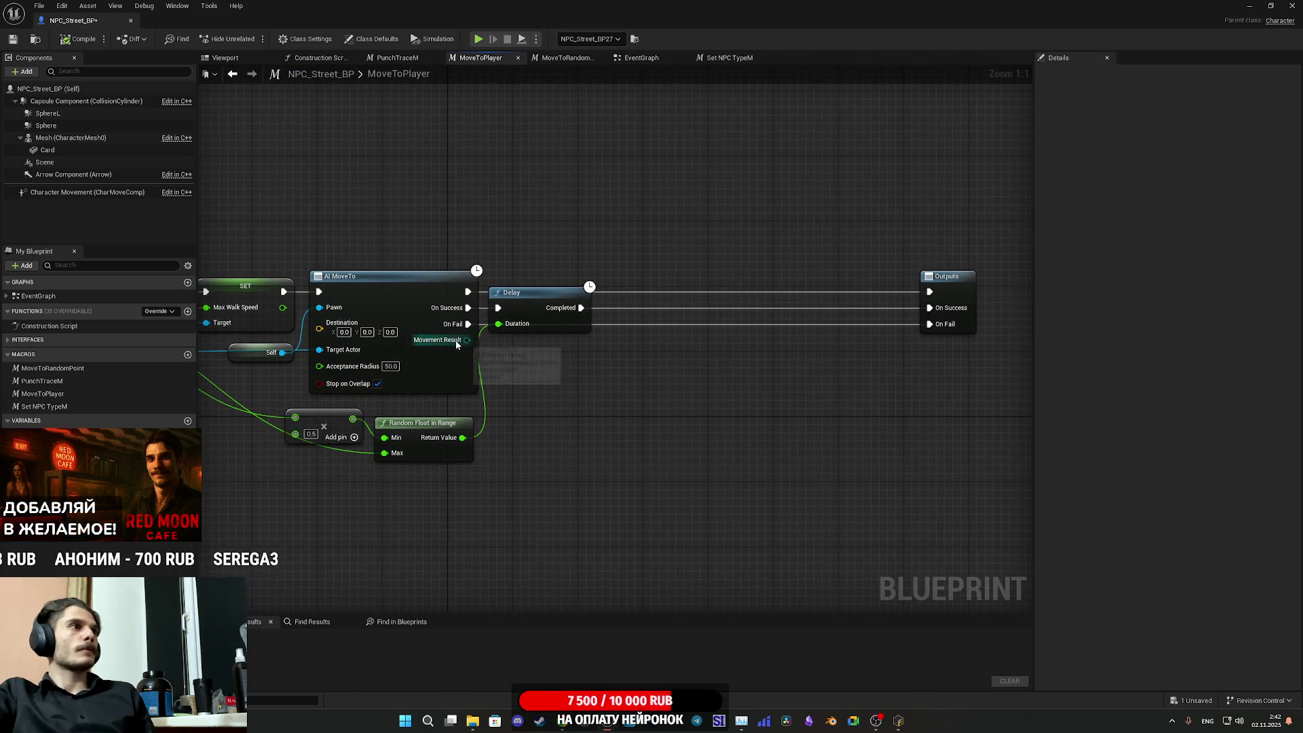
pyautogui.moveTo(466, 340); pyautogui.dragTo(473, 353)
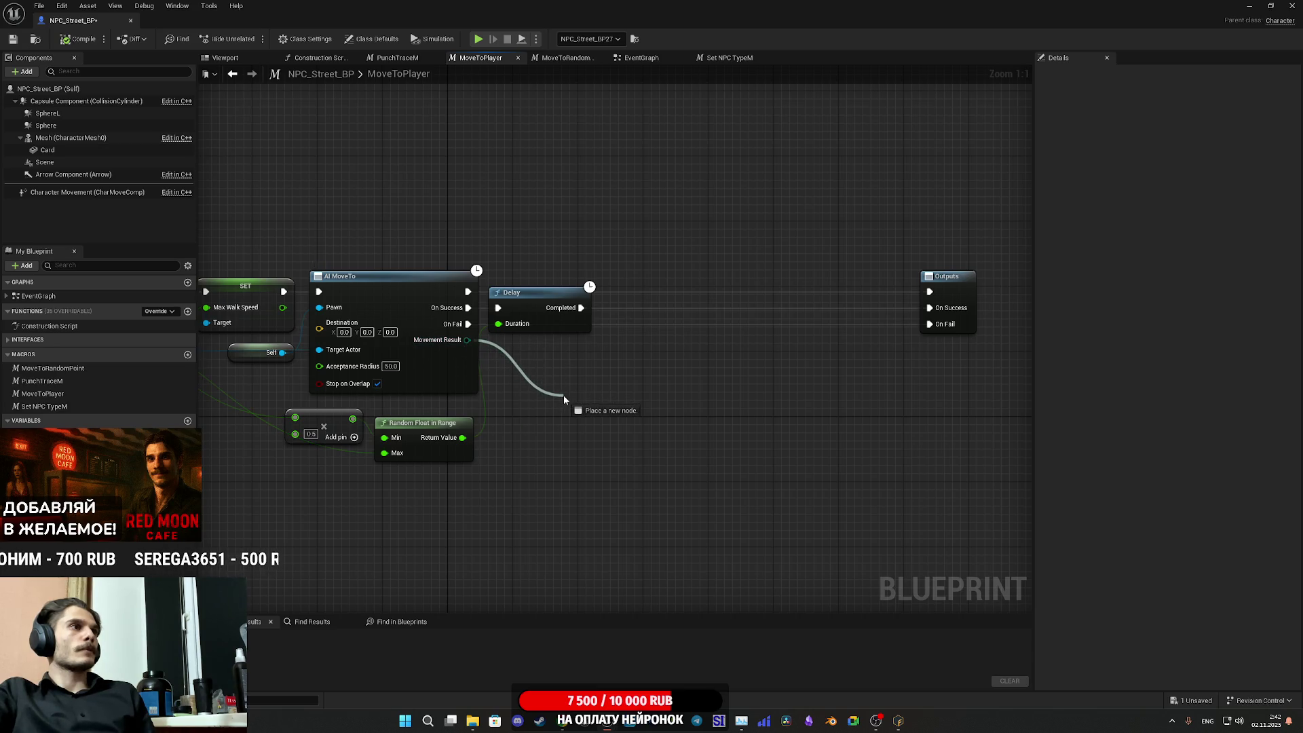
pyautogui.moveTo(563, 399); pyautogui.dragTo(564, 396)
pyautogui.click(900, 341)
pyautogui.moveTo(930, 323); pyautogui.dragTo(871, 383)
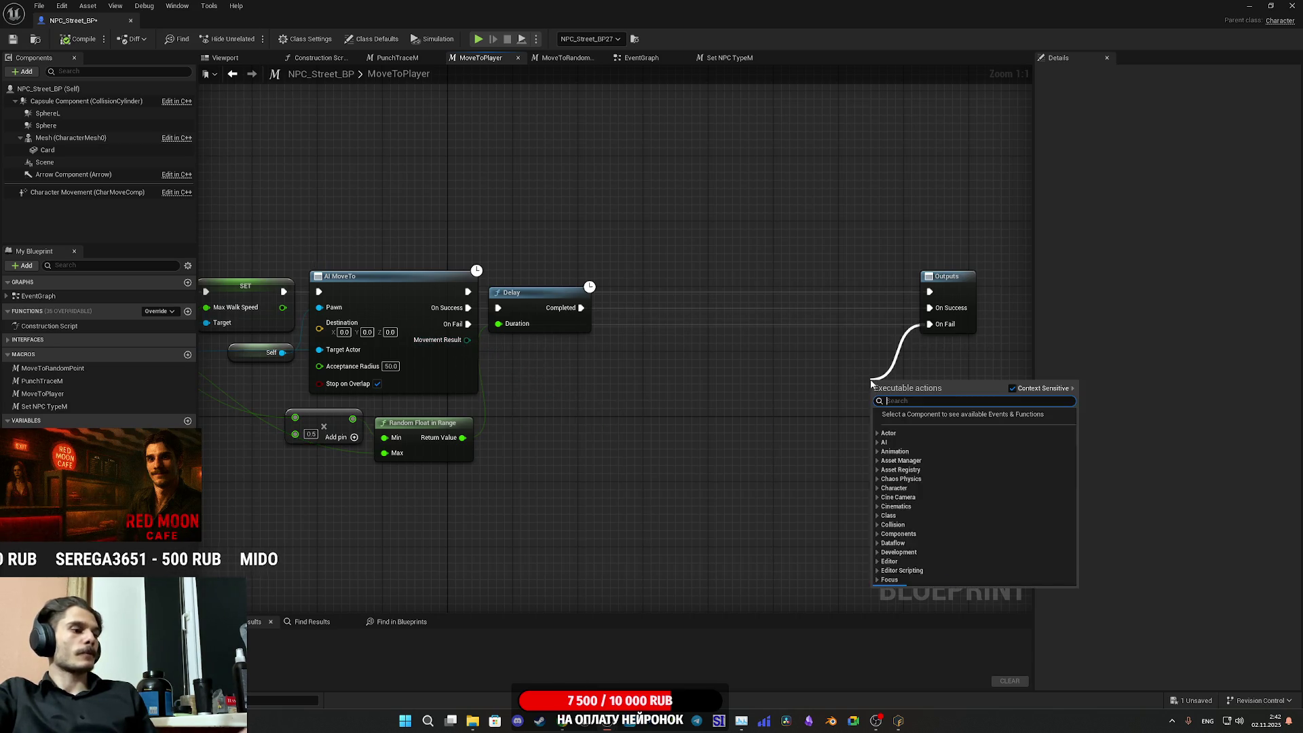
pyautogui.write('prin')
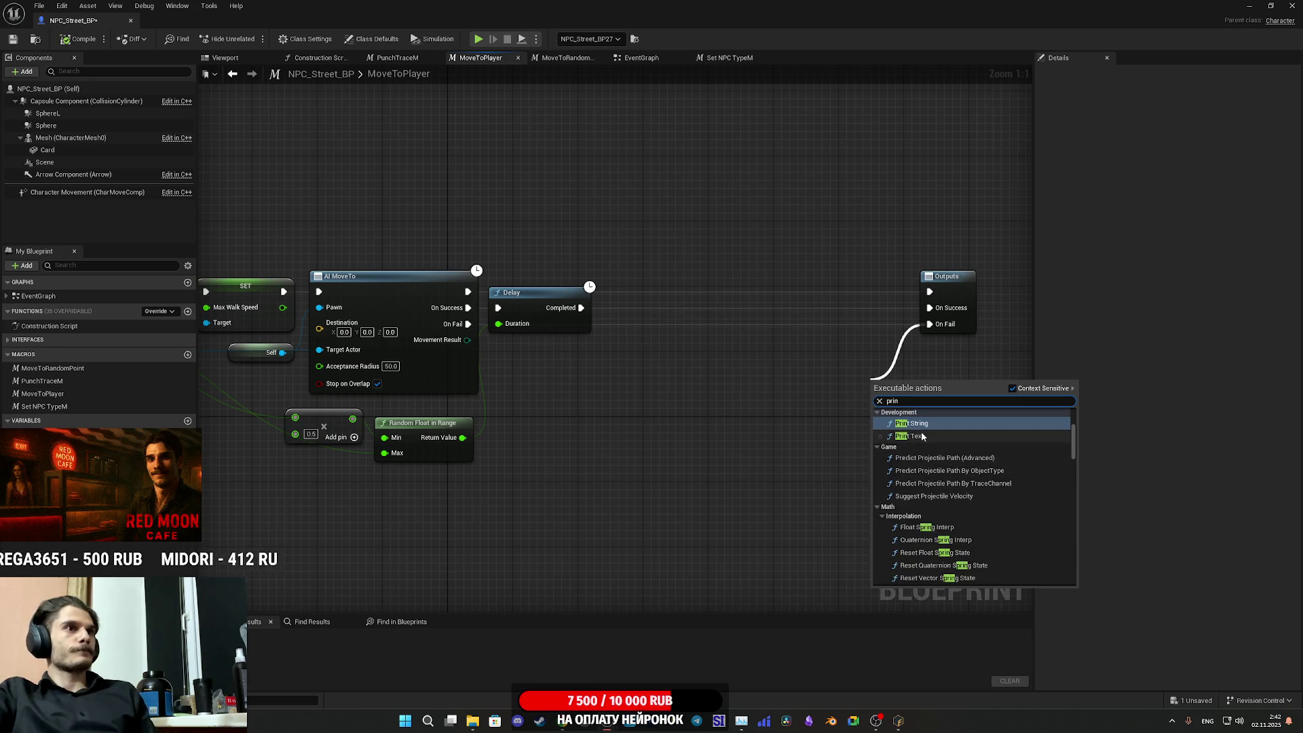
pyautogui.click(917, 422)
# - Run Print String when AI MoveTo fails, printing Movement Result via Enum to String, and compile
pyautogui.moveTo(872, 397); pyautogui.dragTo(737, 394)
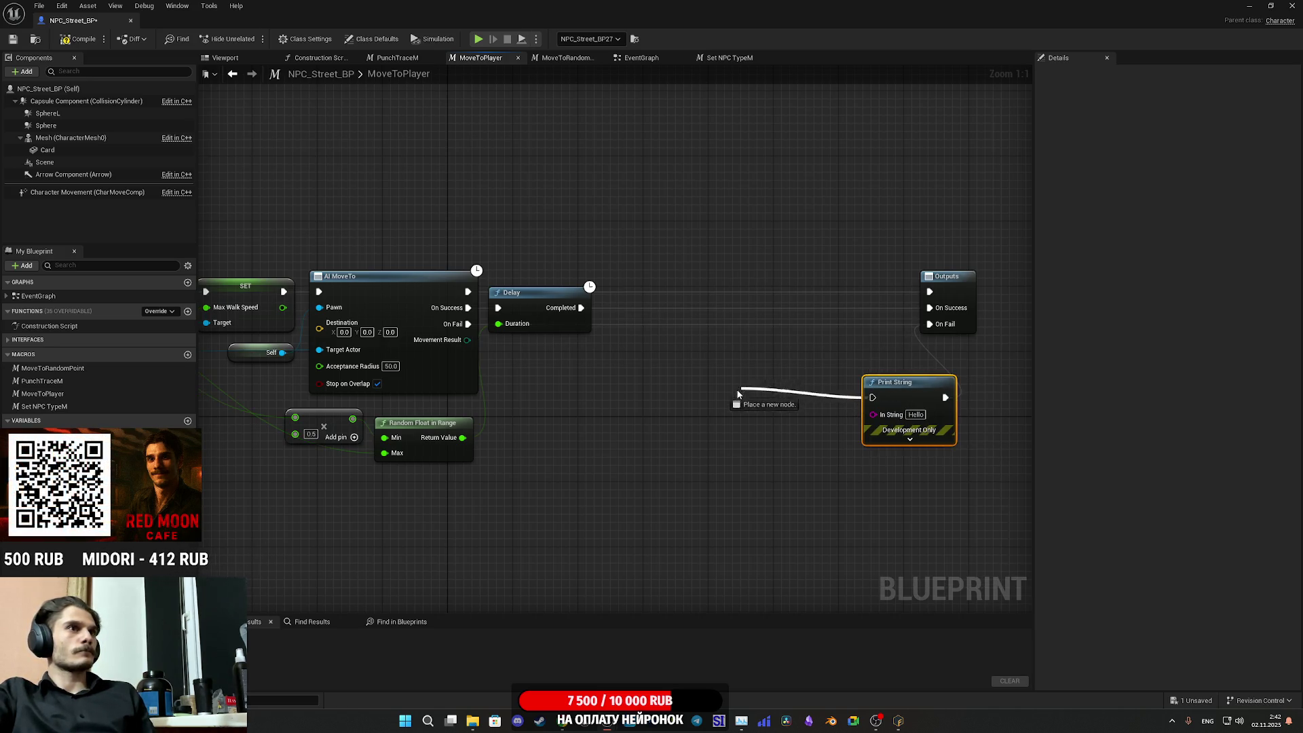
pyautogui.moveTo(588, 359); pyautogui.dragTo(669, 327)
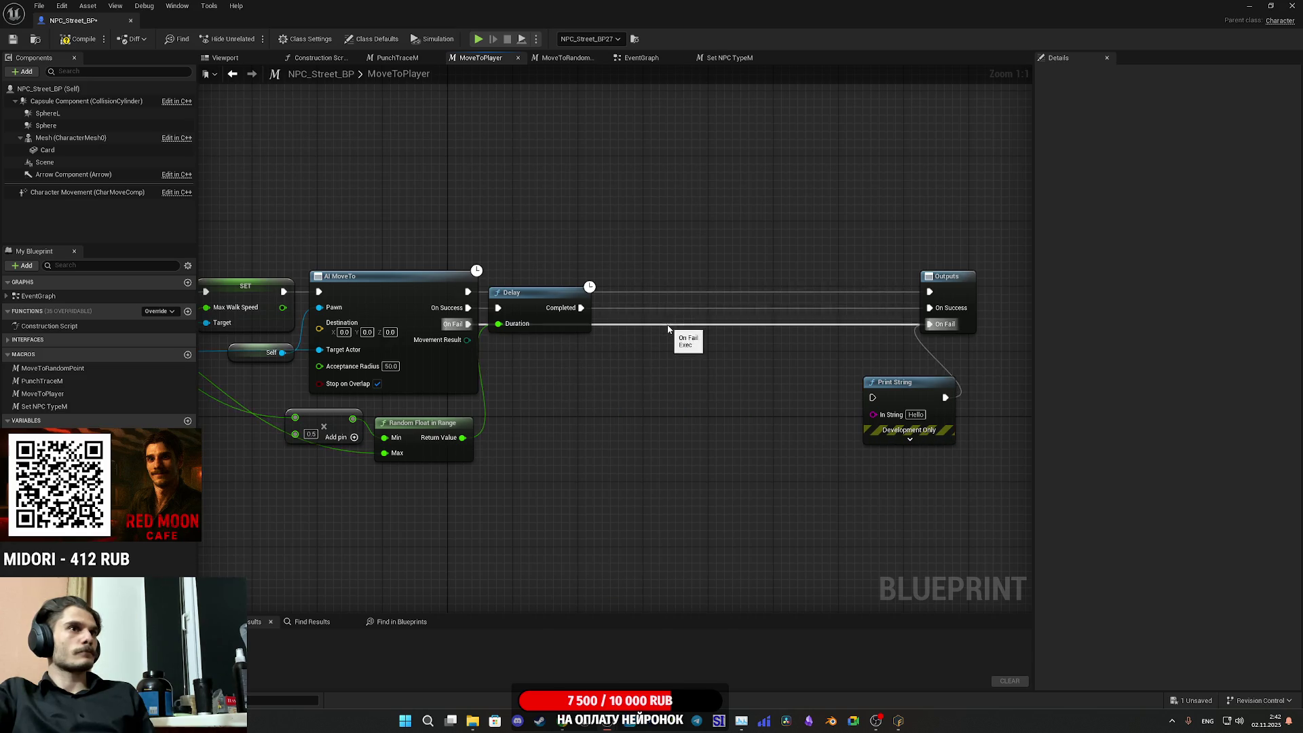
pyautogui.moveTo(468, 324)
pyautogui.mouseDown()
pyautogui.moveTo(582, 369)
pyautogui.moveTo(873, 398)
pyautogui.moveTo(862, 410)
pyautogui.moveTo(445, 348)
pyautogui.moveTo(467, 340)
pyautogui.mouseUp()
pyautogui.moveTo(642, 333); pyautogui.dragTo(771, 406)
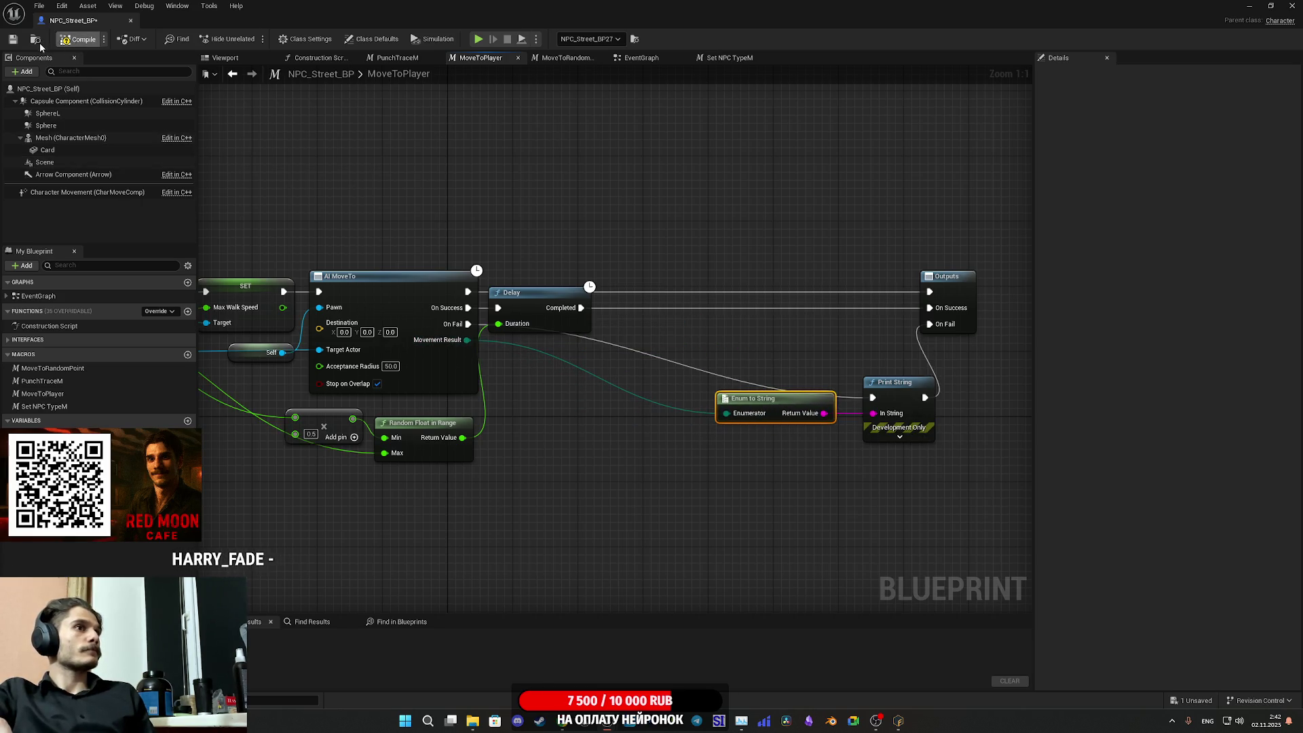
pyautogui.click(899, 436)
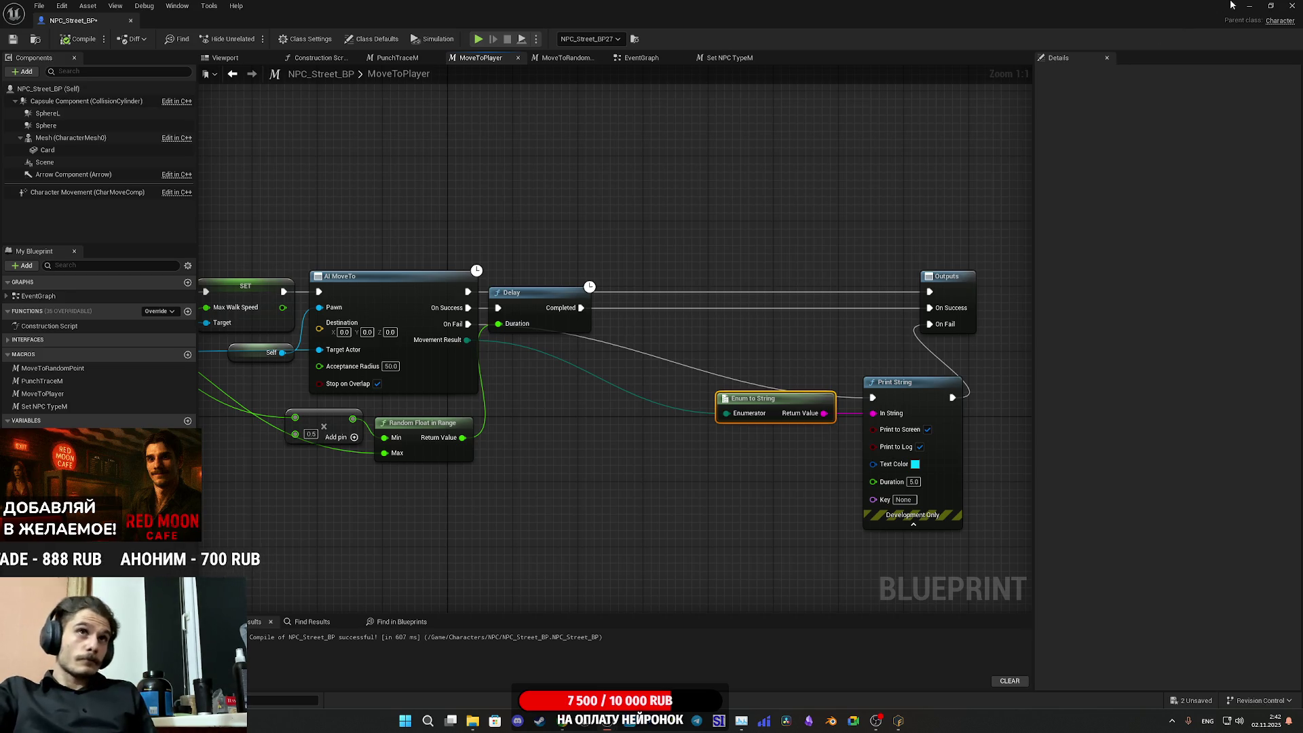
pyautogui.click(1249, 6)
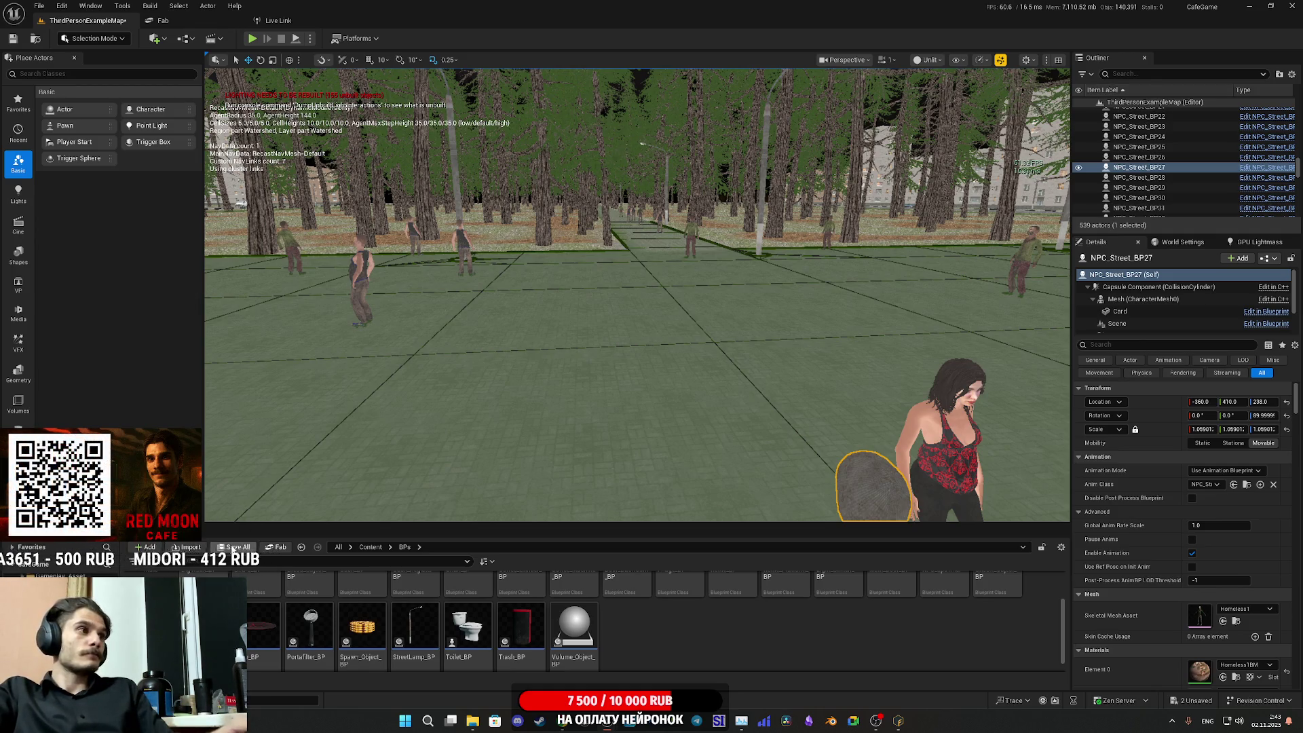
# - Save NPC_Street_BP and ThirdPersonExampleMap with Save All, then play the level fullscreen
pyautogui.click(232, 547)
pyautogui.click(736, 476)
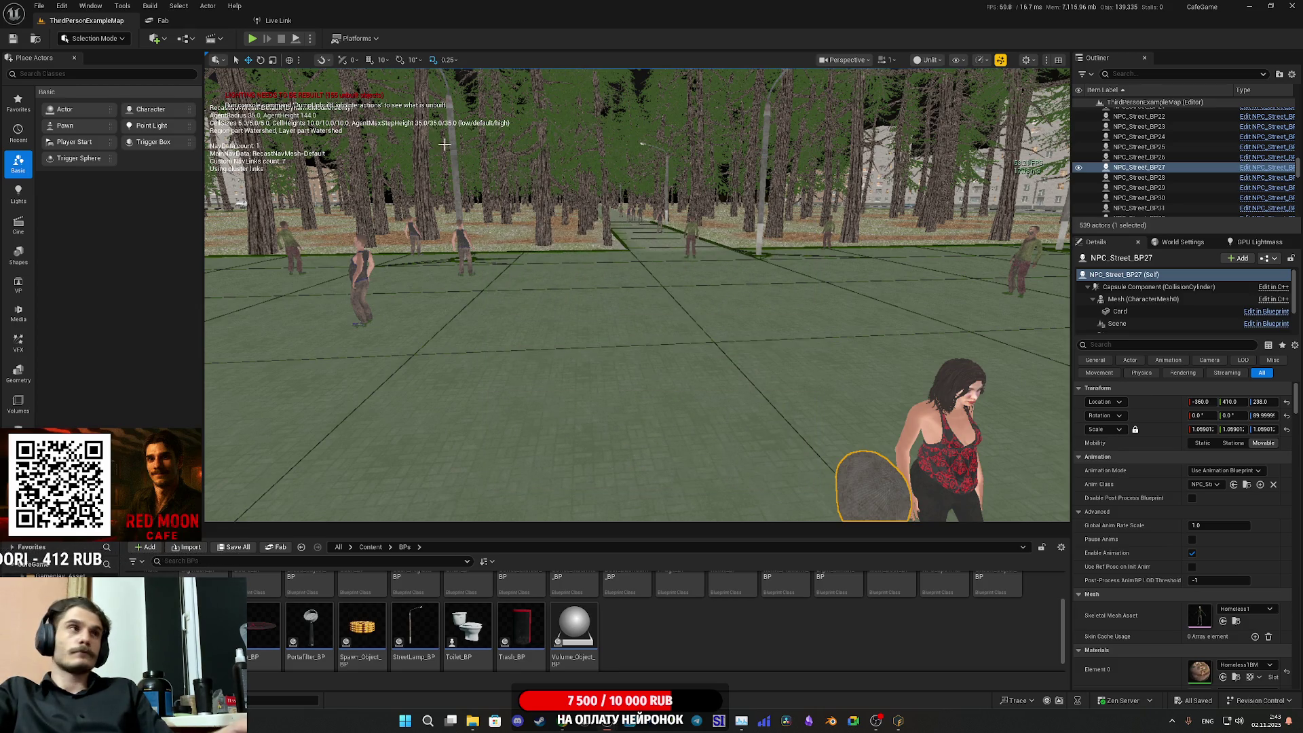
pyautogui.click(250, 39)
pyautogui.press('F11')
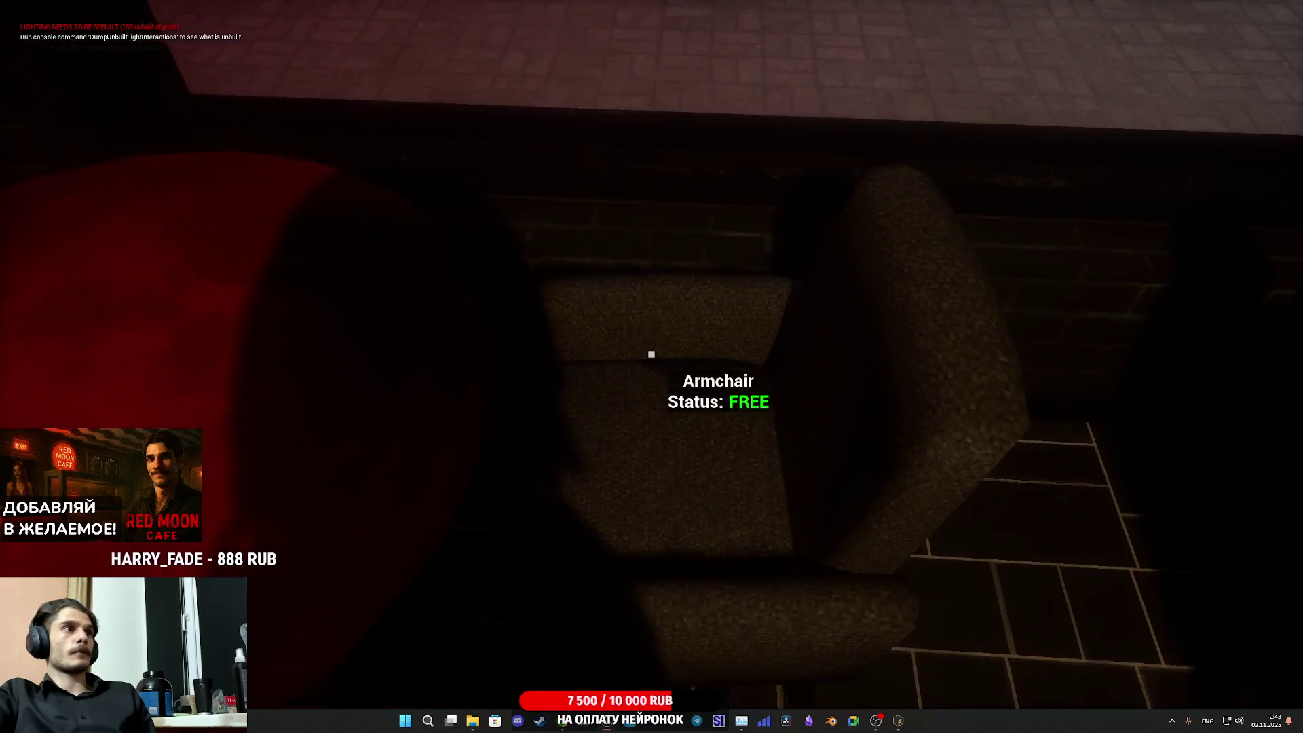
# - Sit in the free cafe armchair, stop the playtest, and check the NPC_Street_BP editor
pyautogui.press('e')
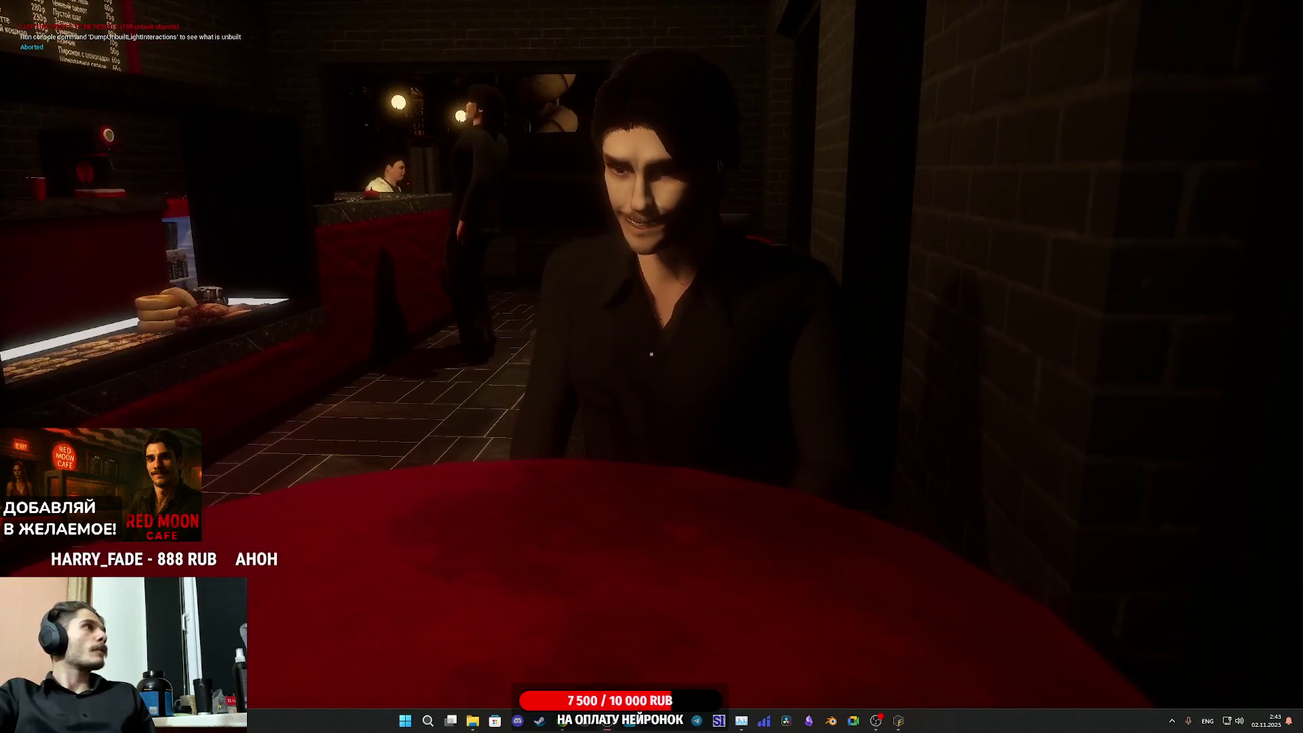
pyautogui.press('Escape')
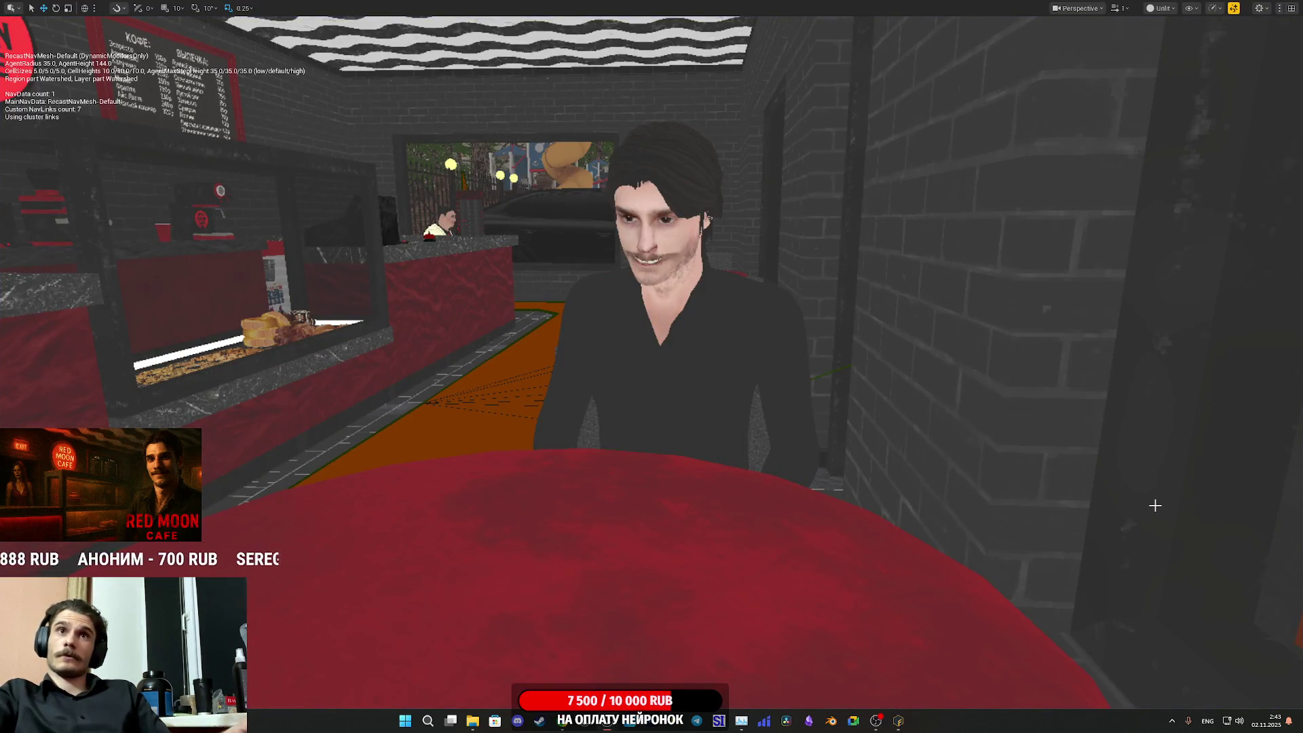
pyautogui.press('F11')
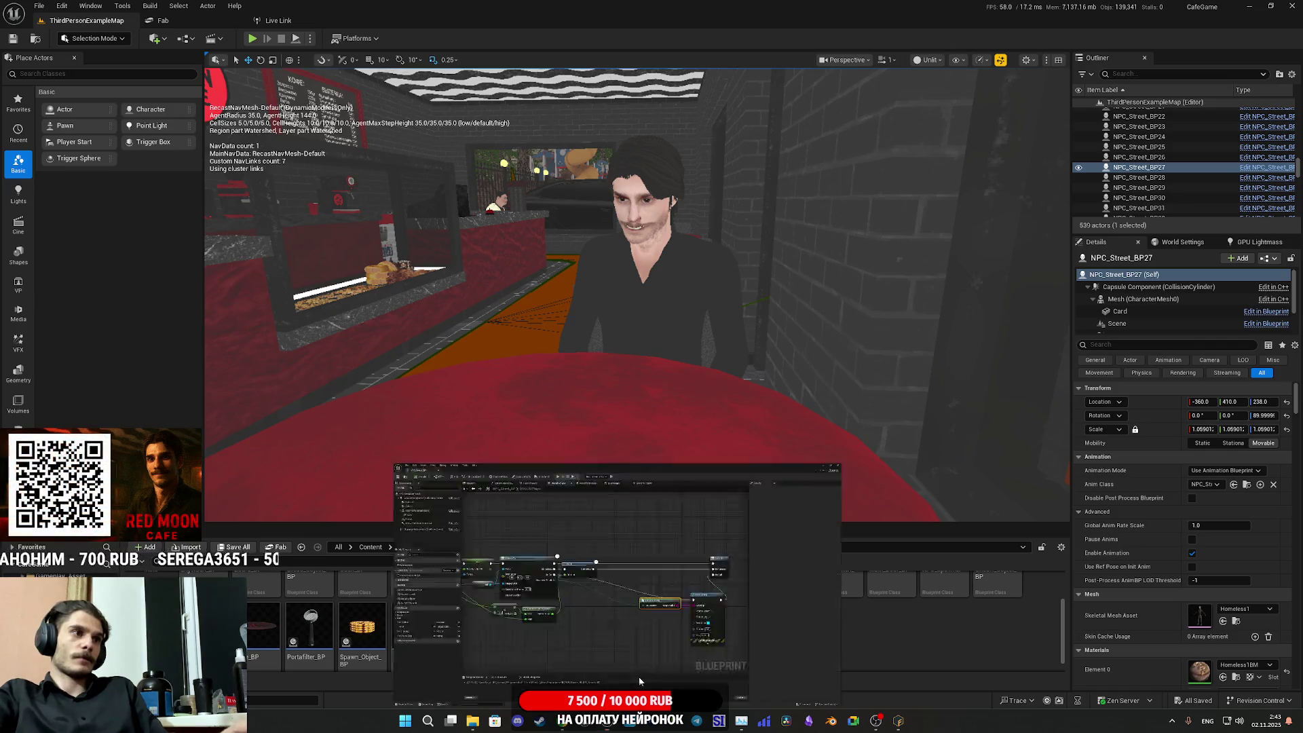
pyautogui.click(637, 677)
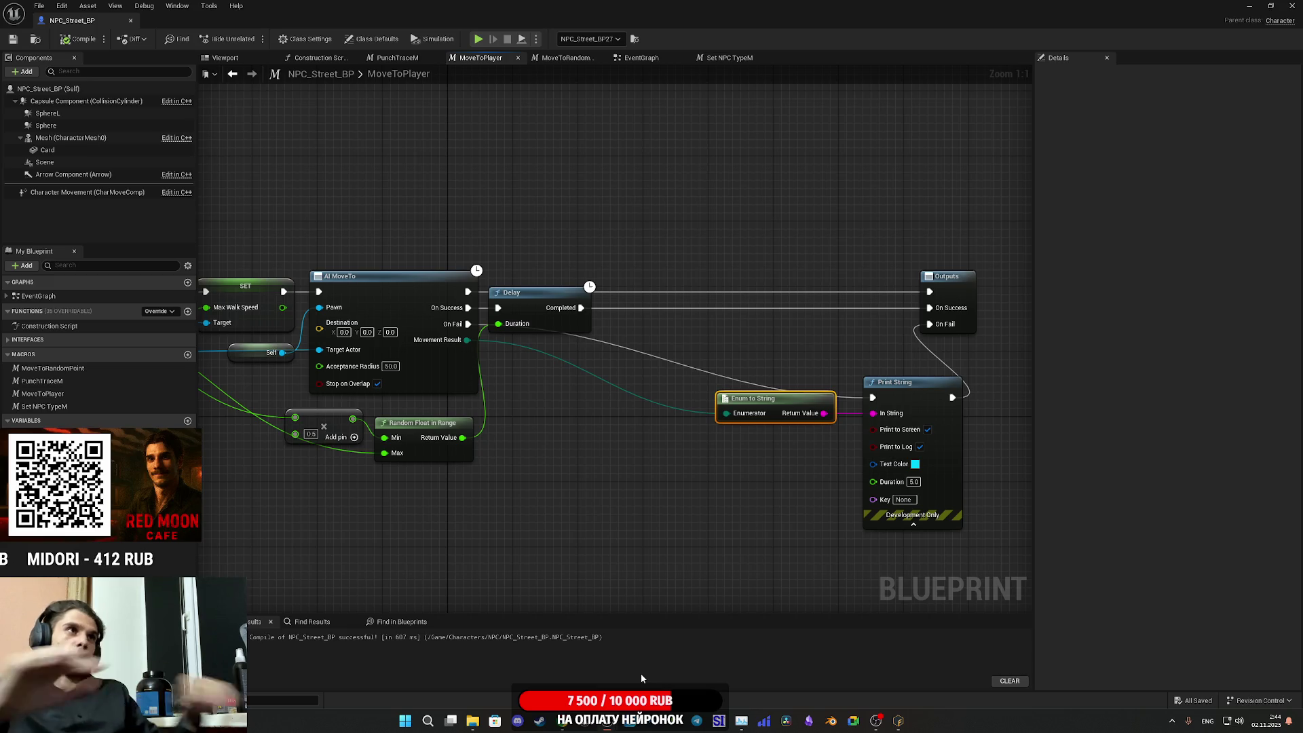
pyautogui.click(1247, 6)
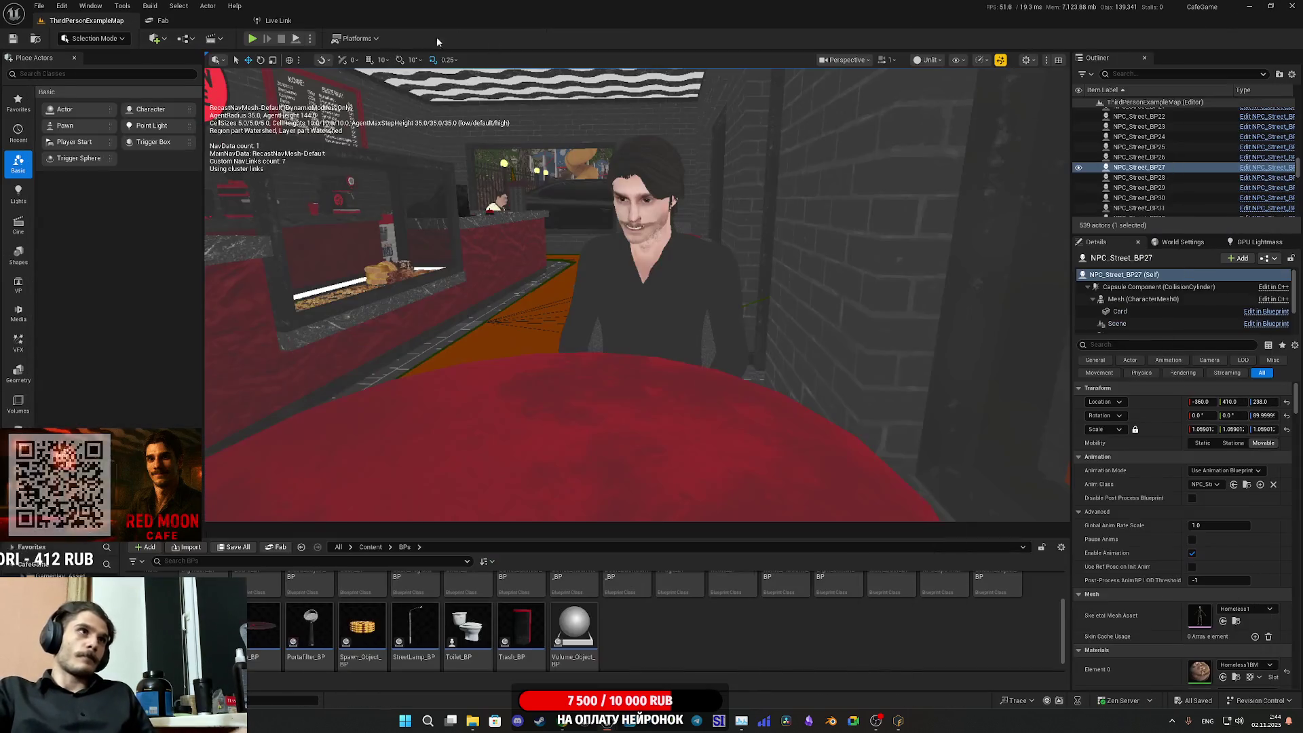
# - Play the level again fullscreen, then stop and select the red round cafe table
pyautogui.click(251, 38)
pyautogui.press('F11')
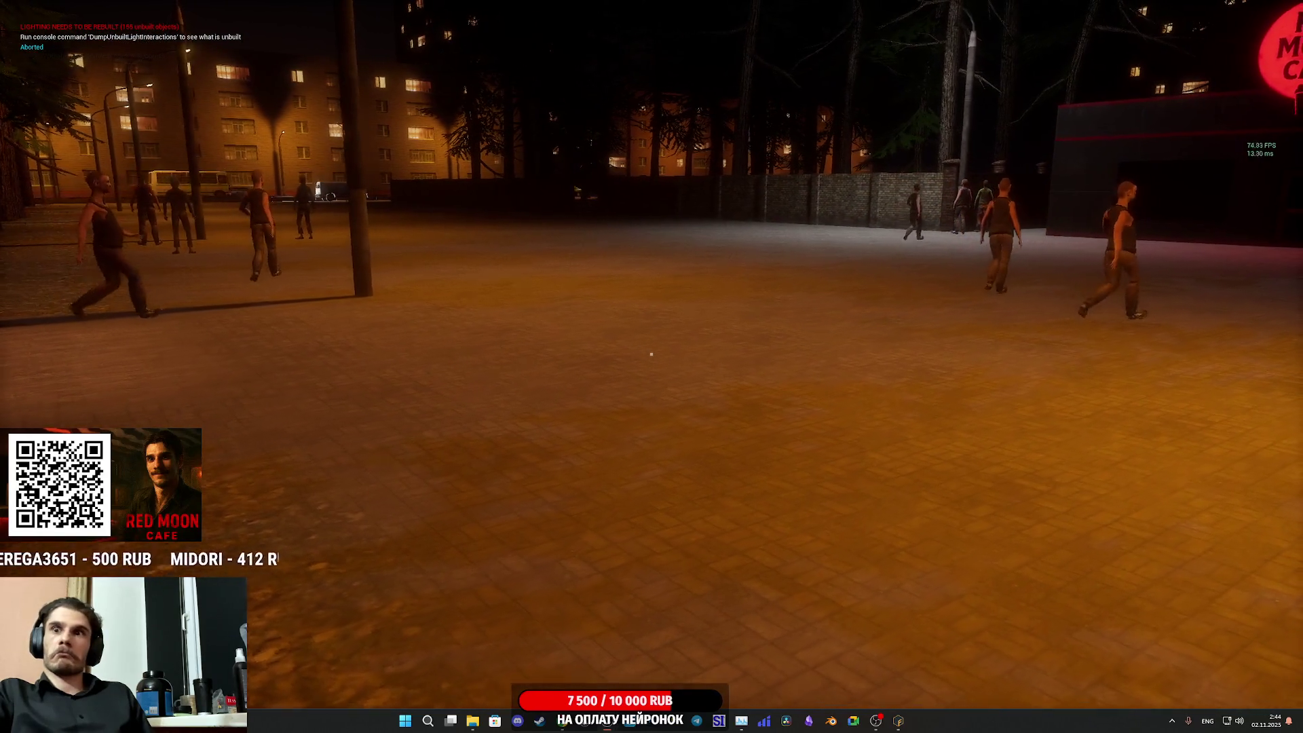
pyautogui.press('Escape')
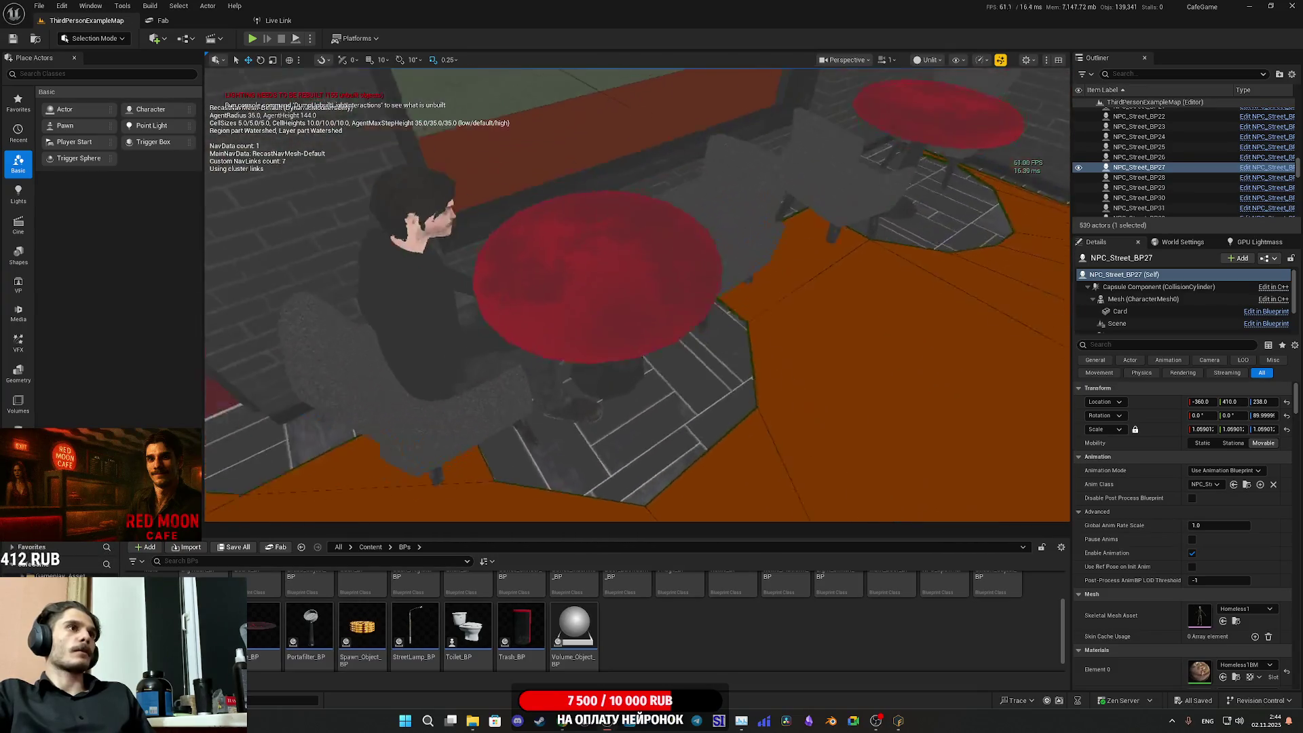
pyautogui.click(616, 399)
pyautogui.write('ne')
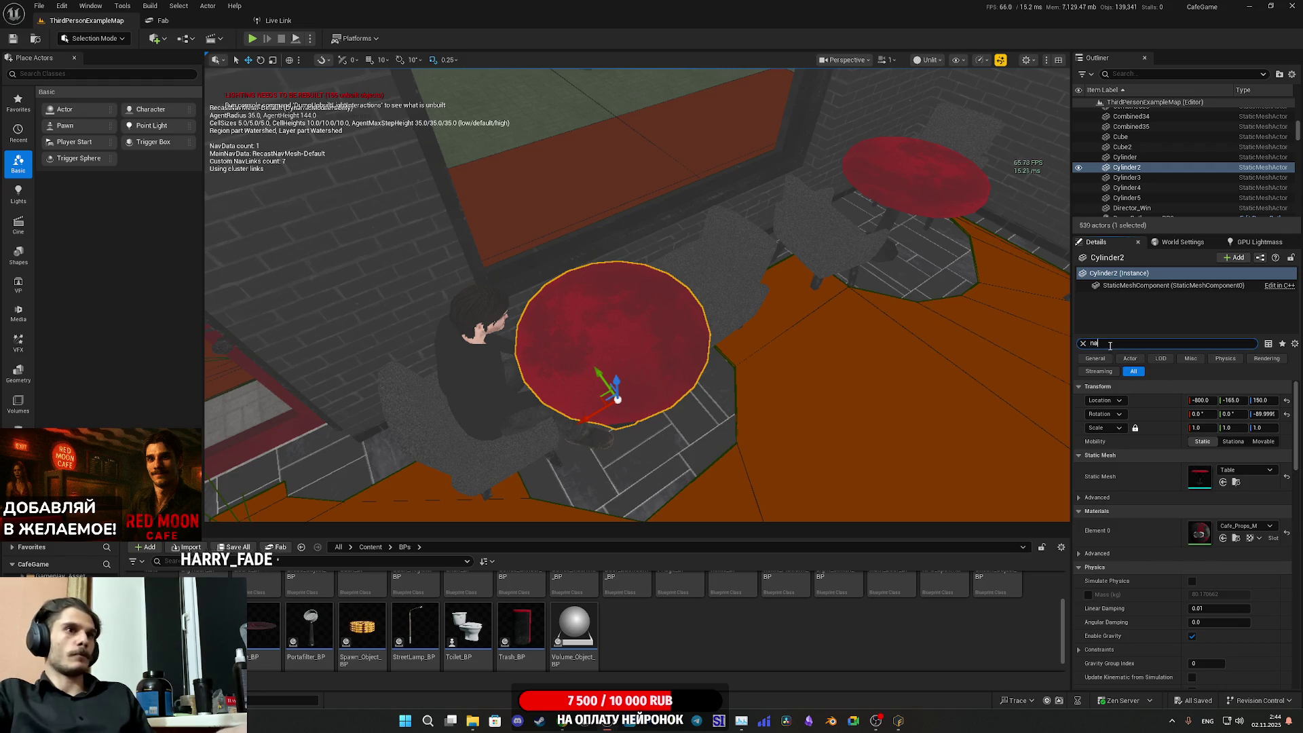
# - Uncheck Can Ever Affect Navigation on the selected table and focus the view on it
pyautogui.write('v')
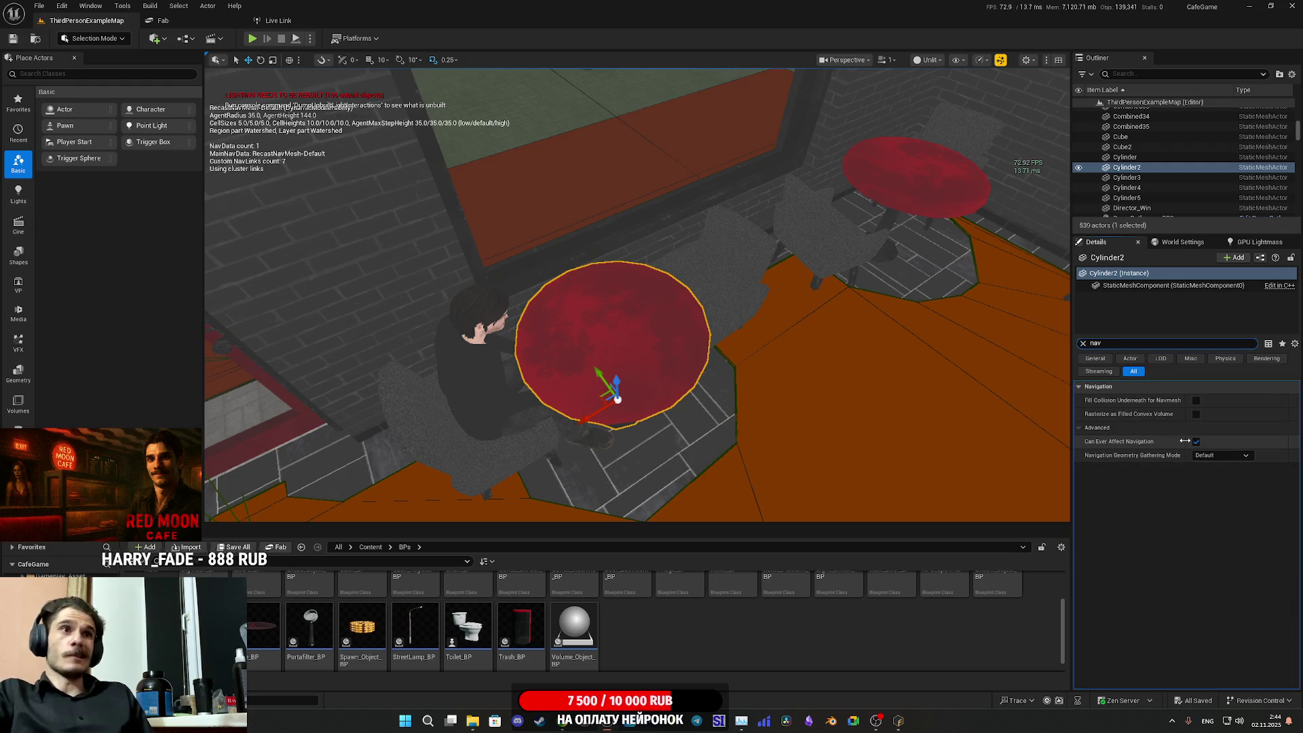
pyautogui.click(1196, 442)
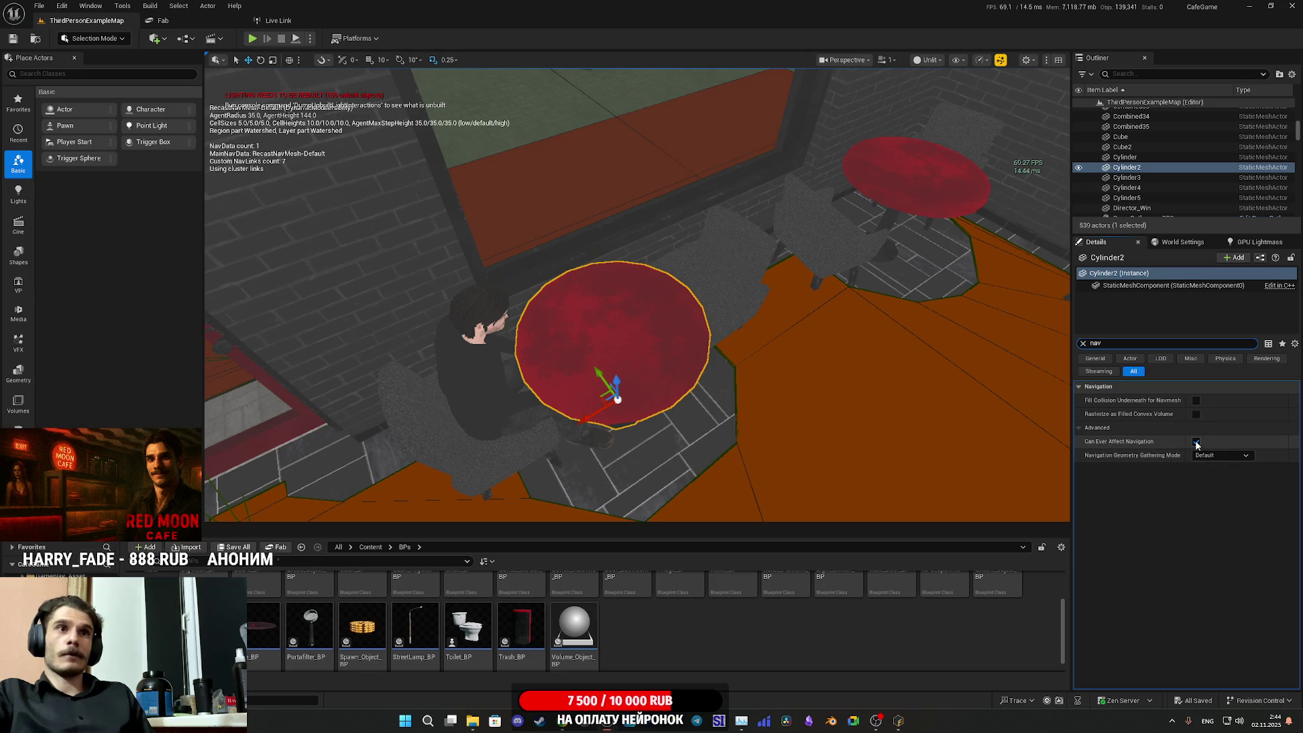
pyautogui.press('f')
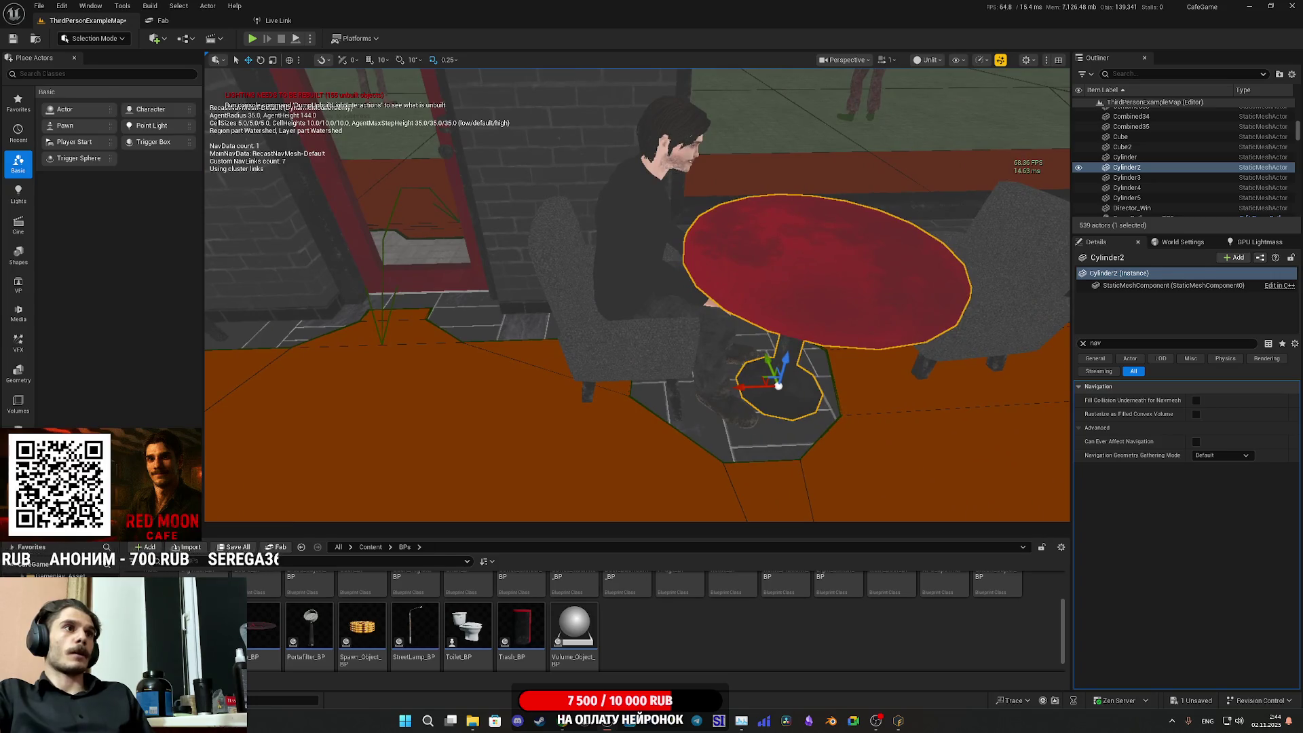
# - Inspect the seated character and armchair Chair_BP8 beside the table, undoing an accidental move
pyautogui.click(648, 224)
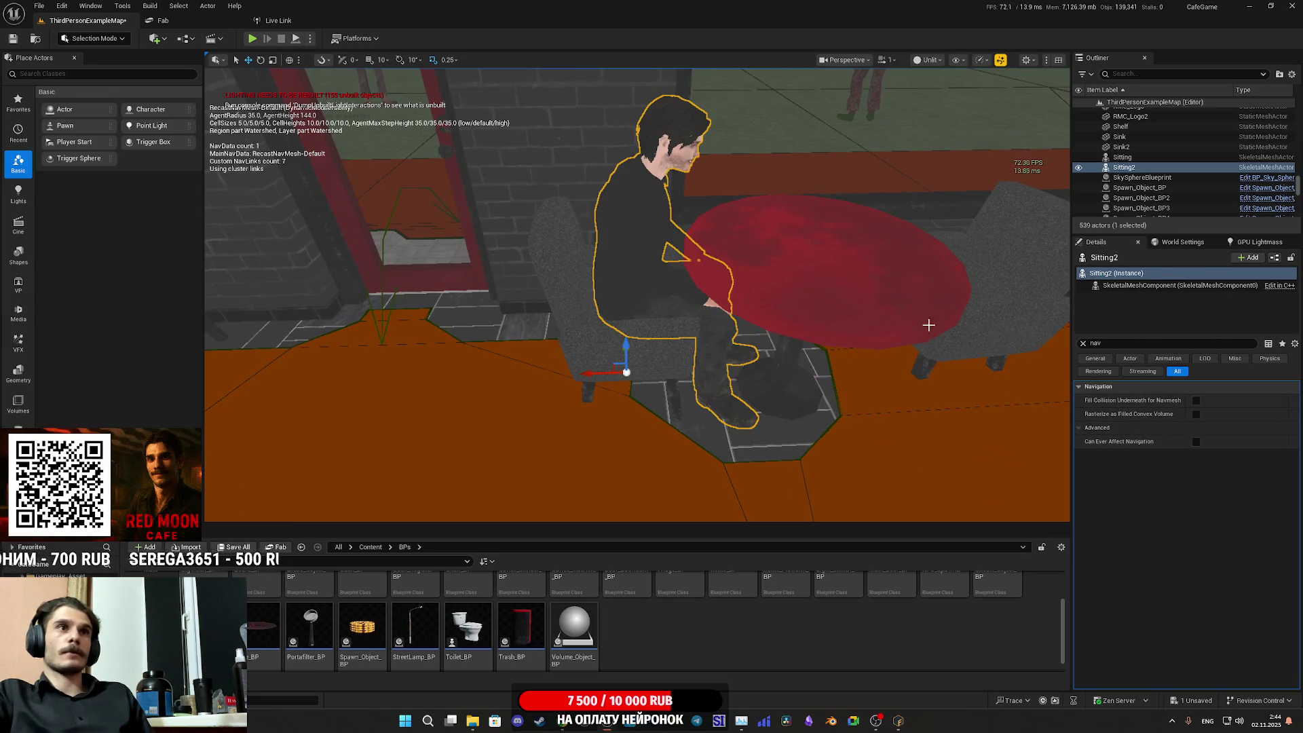
pyautogui.moveTo(928, 325); pyautogui.dragTo(697, 321)
pyautogui.click(527, 289)
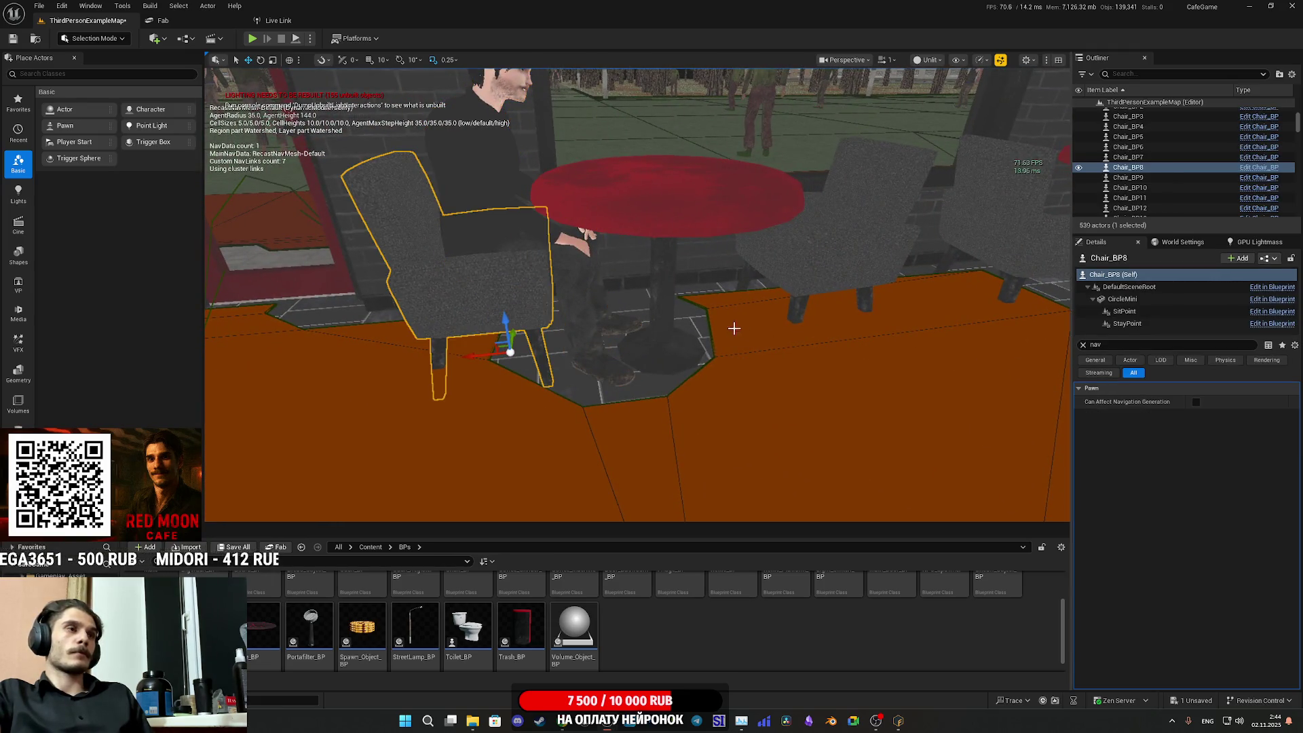
pyautogui.press('f')
pyautogui.click(671, 318)
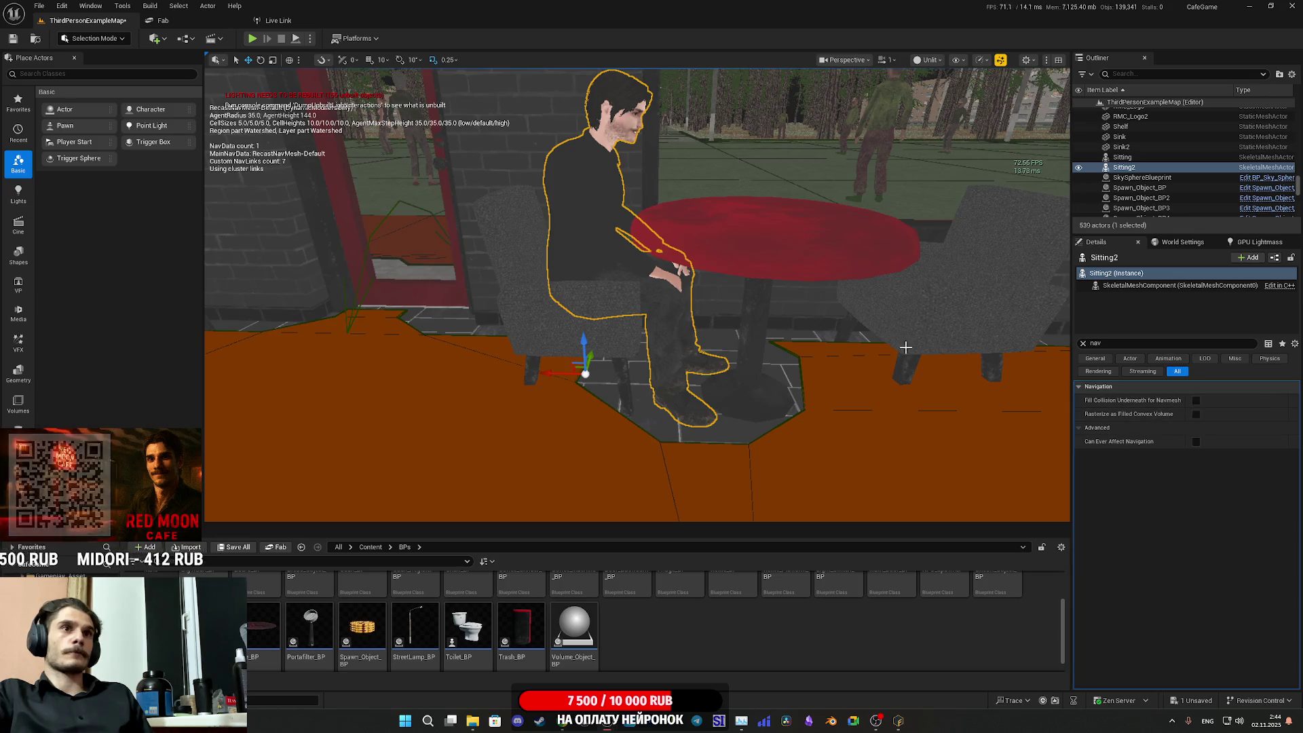
pyautogui.moveTo(598, 334); pyautogui.dragTo(526, 68)
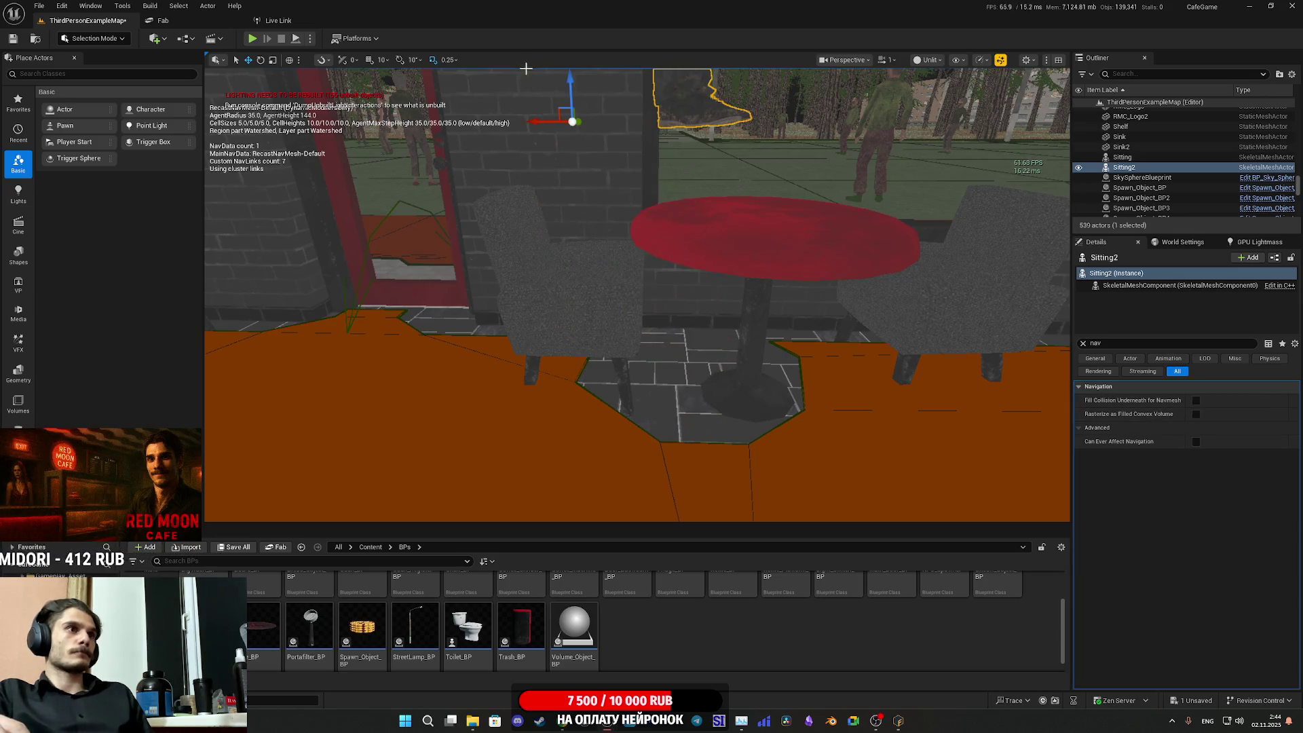
pyautogui.hotkey('ctrl', 'z')
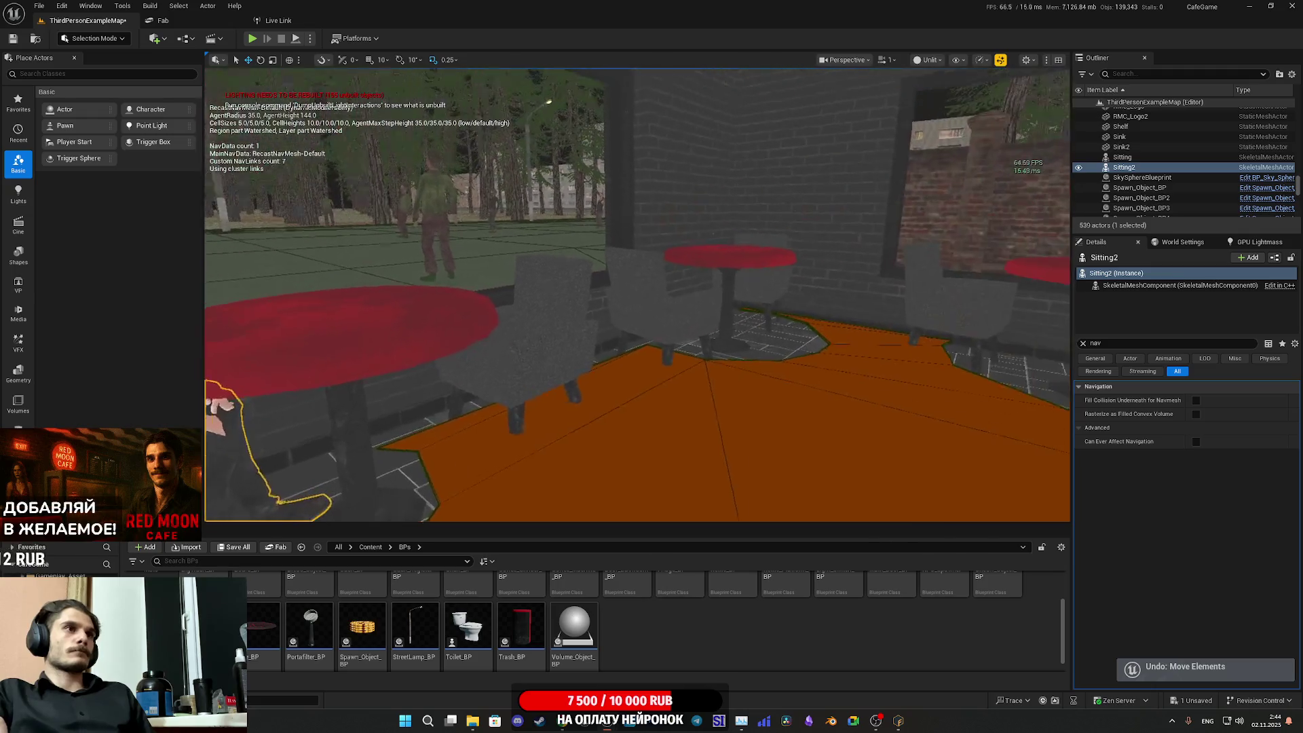
pyautogui.moveTo(715, 331)
pyautogui.mouseDown()
pyautogui.moveTo(665, 319)
pyautogui.moveTo(715, 331)
pyautogui.mouseUp()
# - Reselect Cylinder2 and leave Can Ever Affect Navigation turned off before playtesting
pyautogui.click(715, 331)
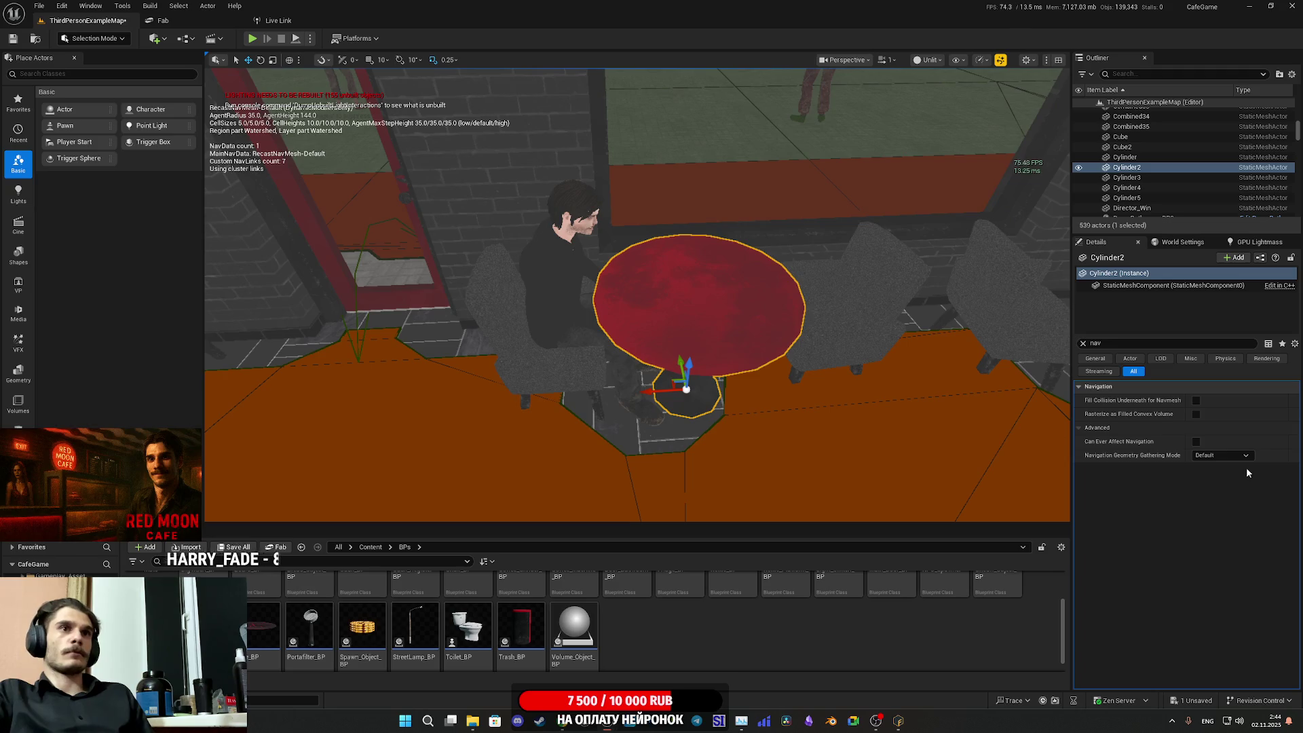
pyautogui.click(1196, 441)
pyautogui.click(1197, 441)
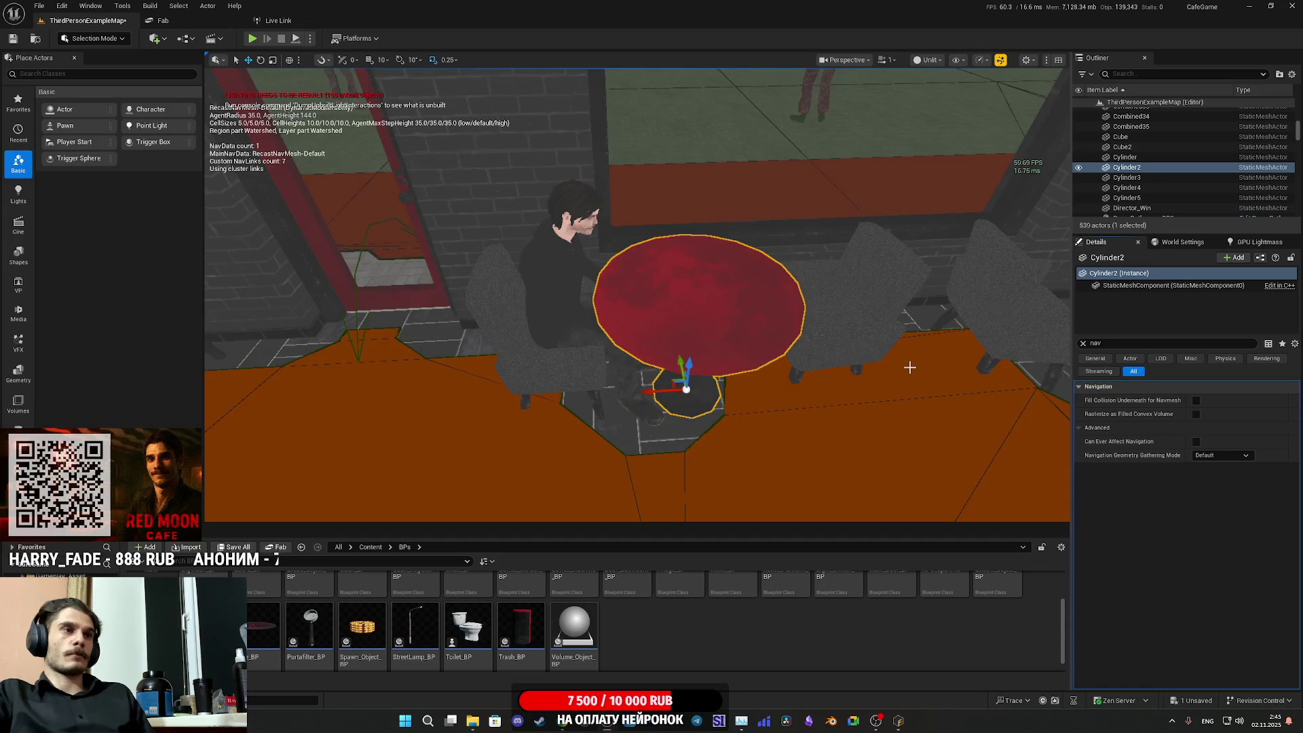
pyautogui.moveTo(910, 367); pyautogui.dragTo(1004, 360)
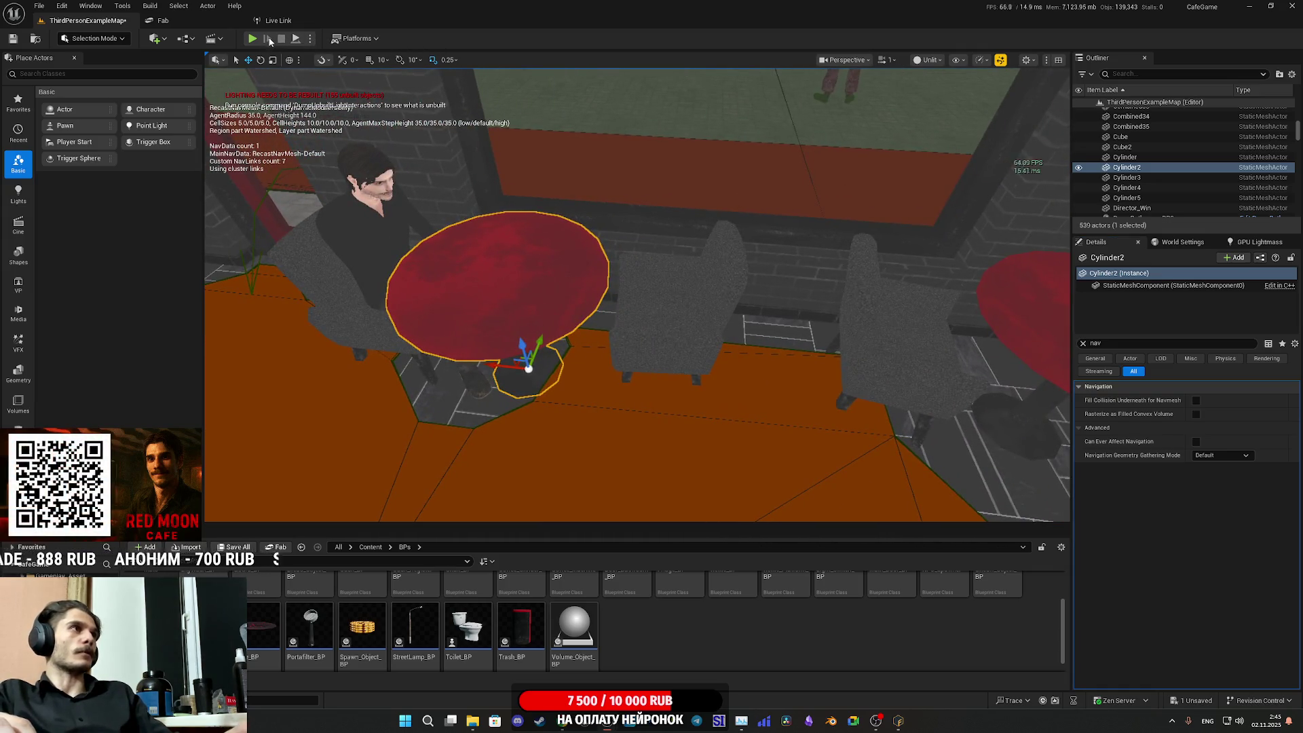
pyautogui.click(253, 39)
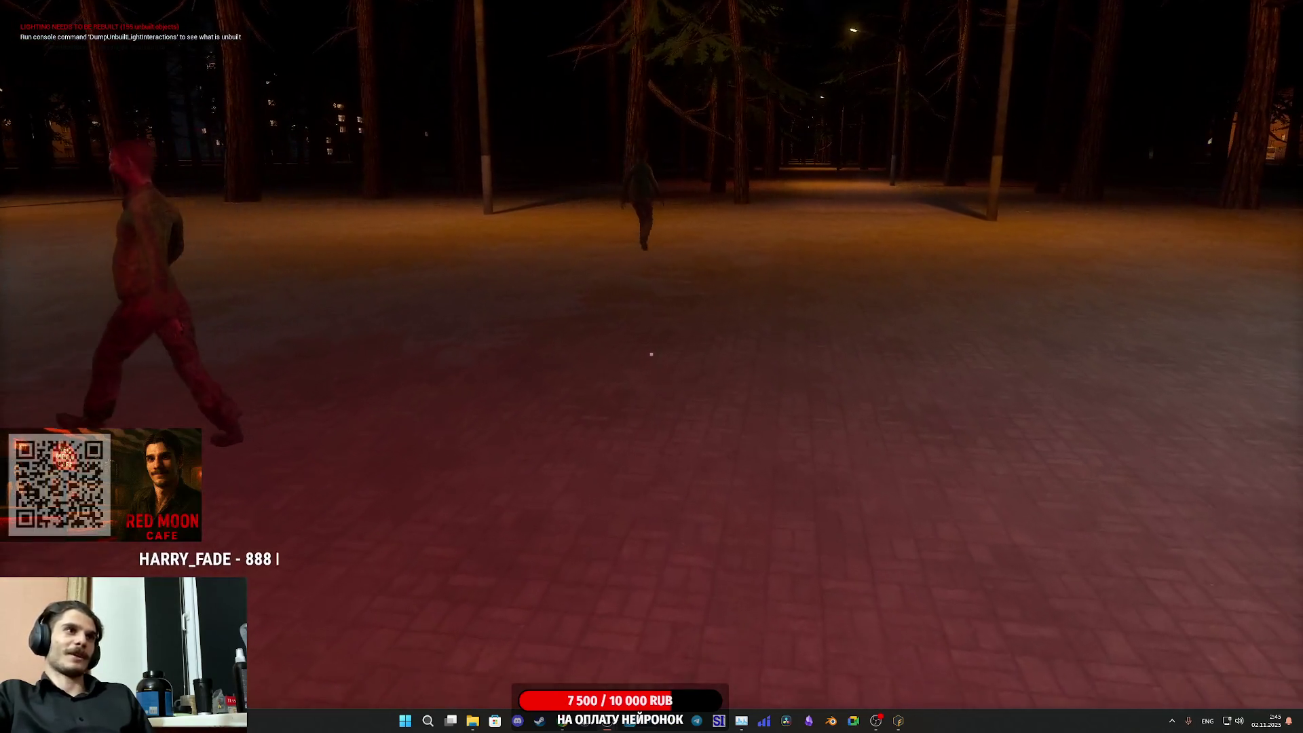
# - Stop the playtest and fly the viewport back onto the street with the NPCs
pyautogui.press('Escape')
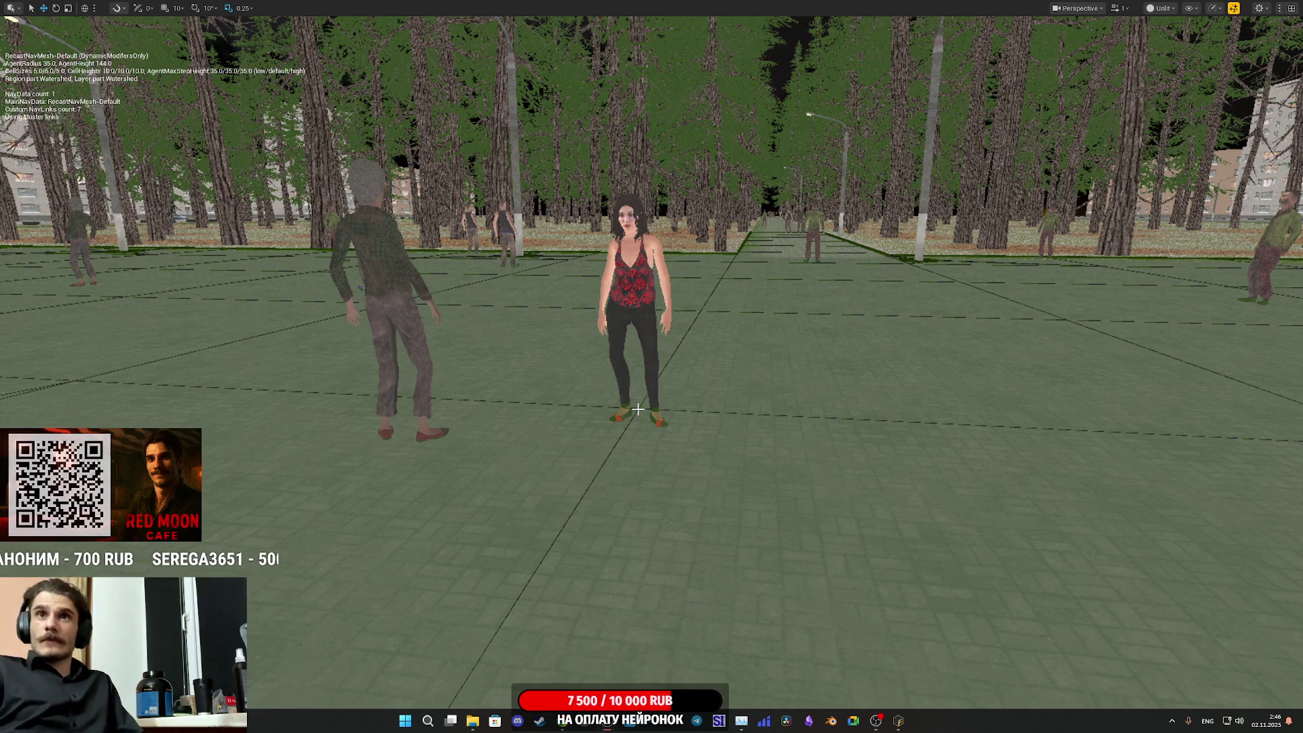
pyautogui.moveTo(637, 409)
pyautogui.mouseDown()
pyautogui.moveTo(610, 441)
pyautogui.moveTo(591, 427)
pyautogui.moveTo(610, 402)
pyautogui.mouseUp()
# - Select the street NPC and open NPC_Street_BP through Edit in Blueprint
pyautogui.click(624, 380)
pyautogui.press('F11')
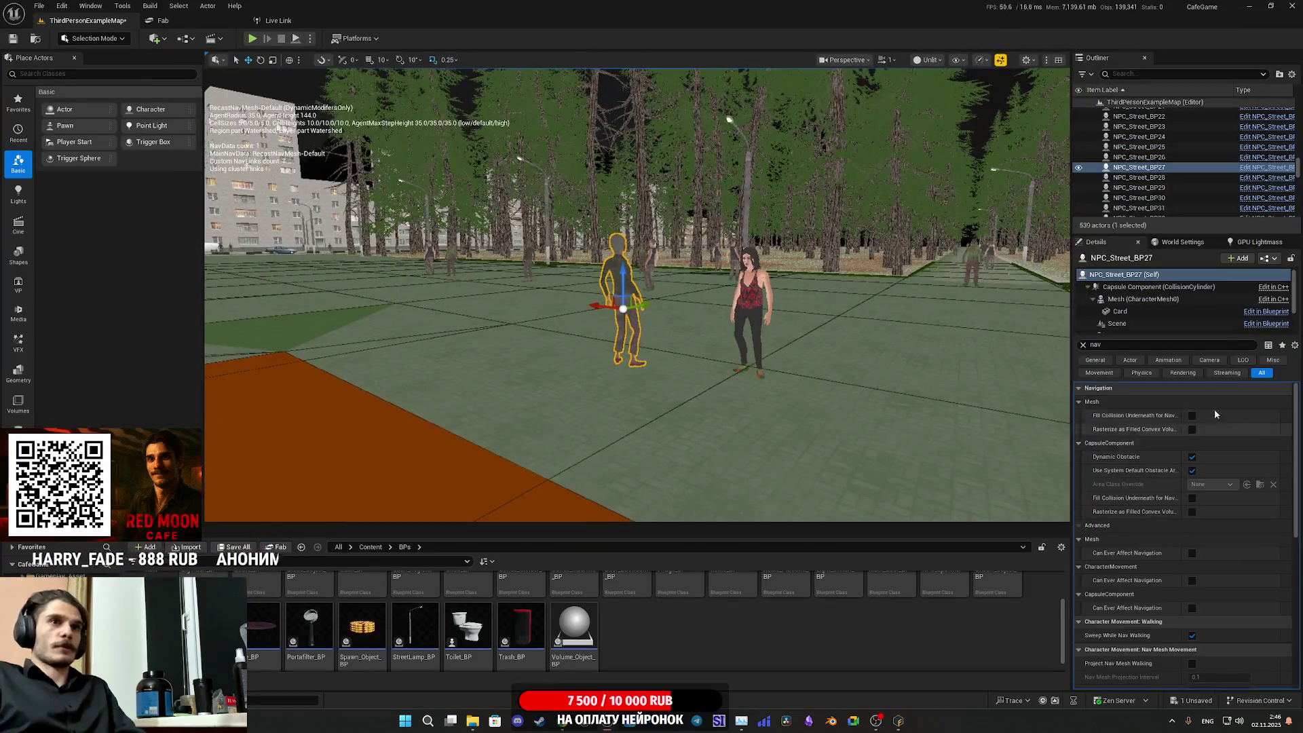
pyautogui.click(1274, 259)
pyautogui.click(1180, 284)
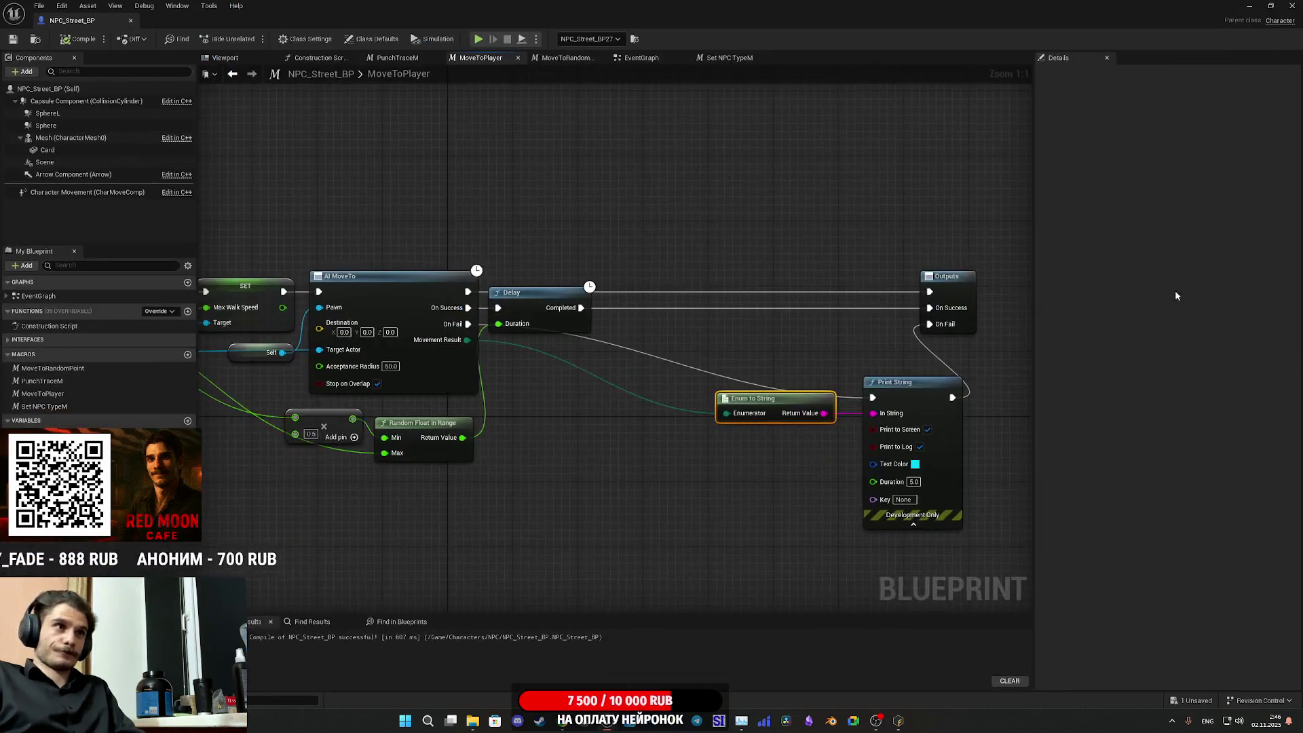
# - Connect Delay's On Fail straight to Outputs On Fail and delete Print String and Enum to String
pyautogui.moveTo(691, 349); pyautogui.dragTo(817, 369)
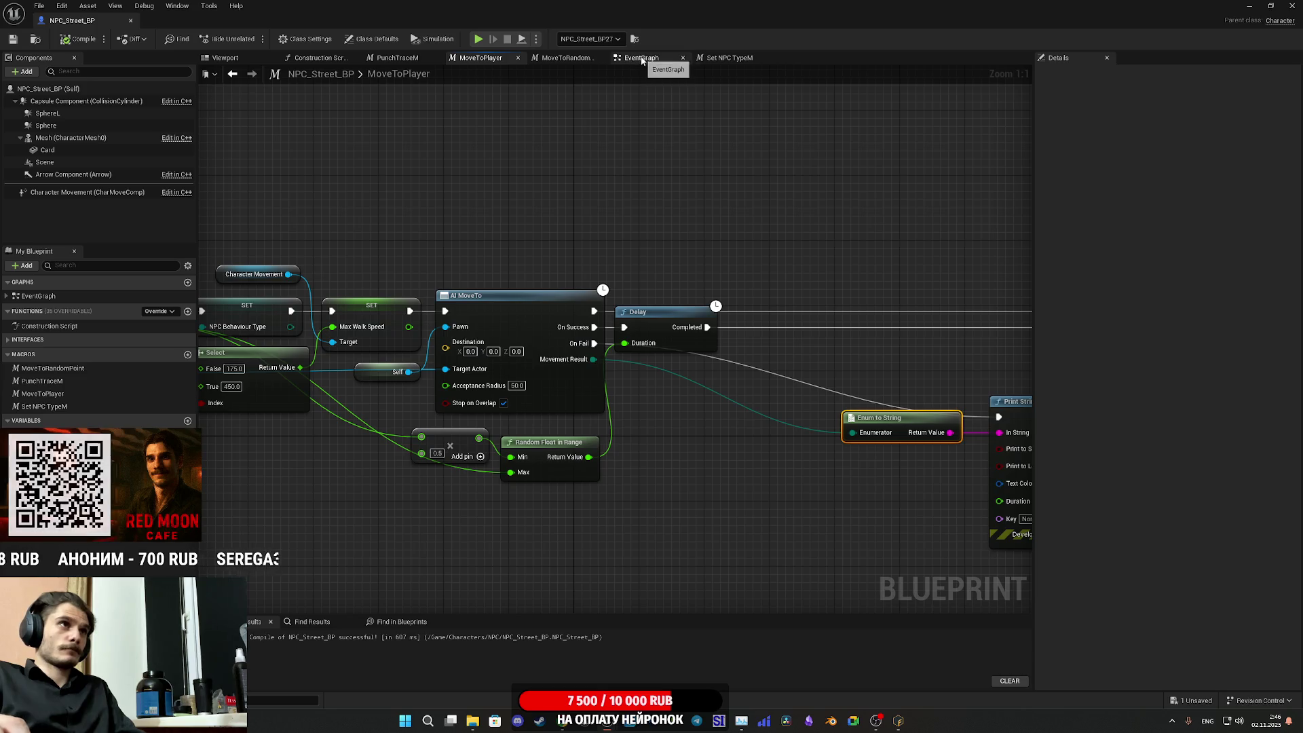
pyautogui.moveTo(711, 129); pyautogui.dragTo(408, 97)
pyautogui.moveTo(775, 385); pyautogui.dragTo(740, 313)
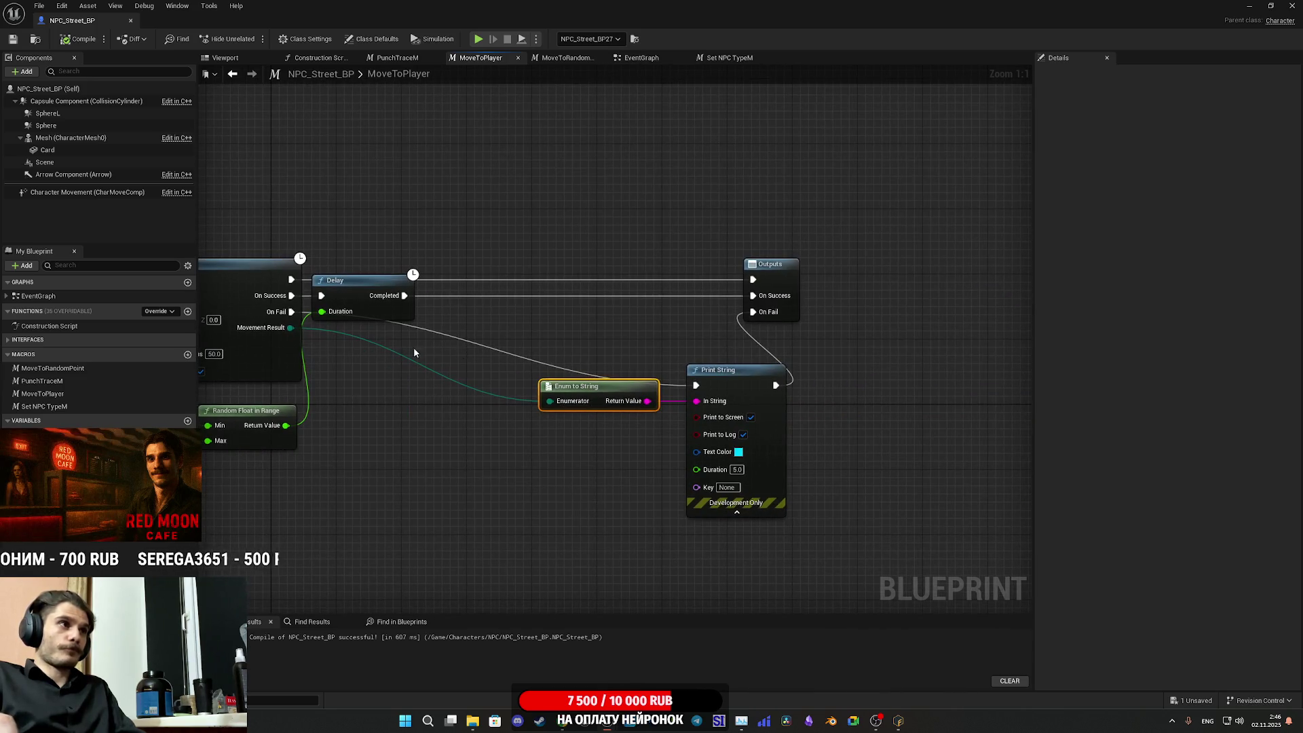
pyautogui.moveTo(291, 313)
pyautogui.mouseDown()
pyautogui.moveTo(713, 331)
pyautogui.moveTo(752, 312)
pyautogui.mouseUp()
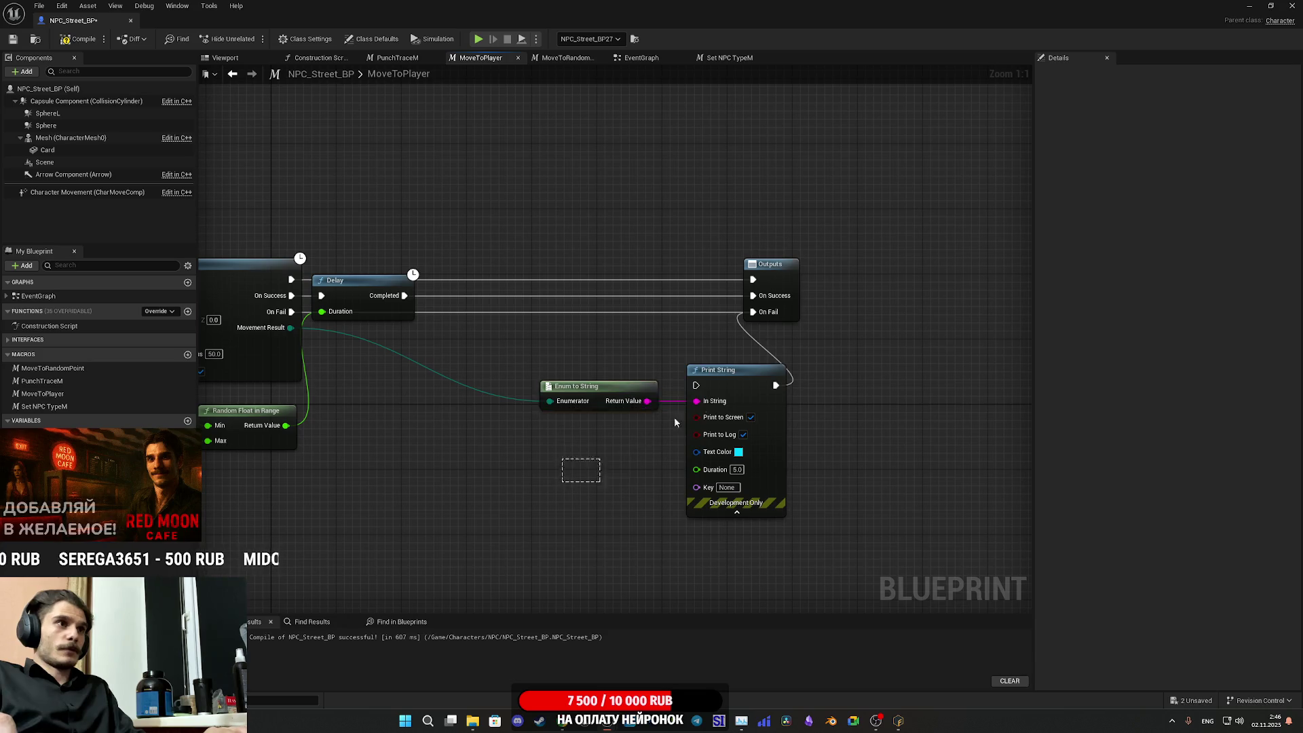
pyautogui.click(754, 394)
pyautogui.press('Delete')
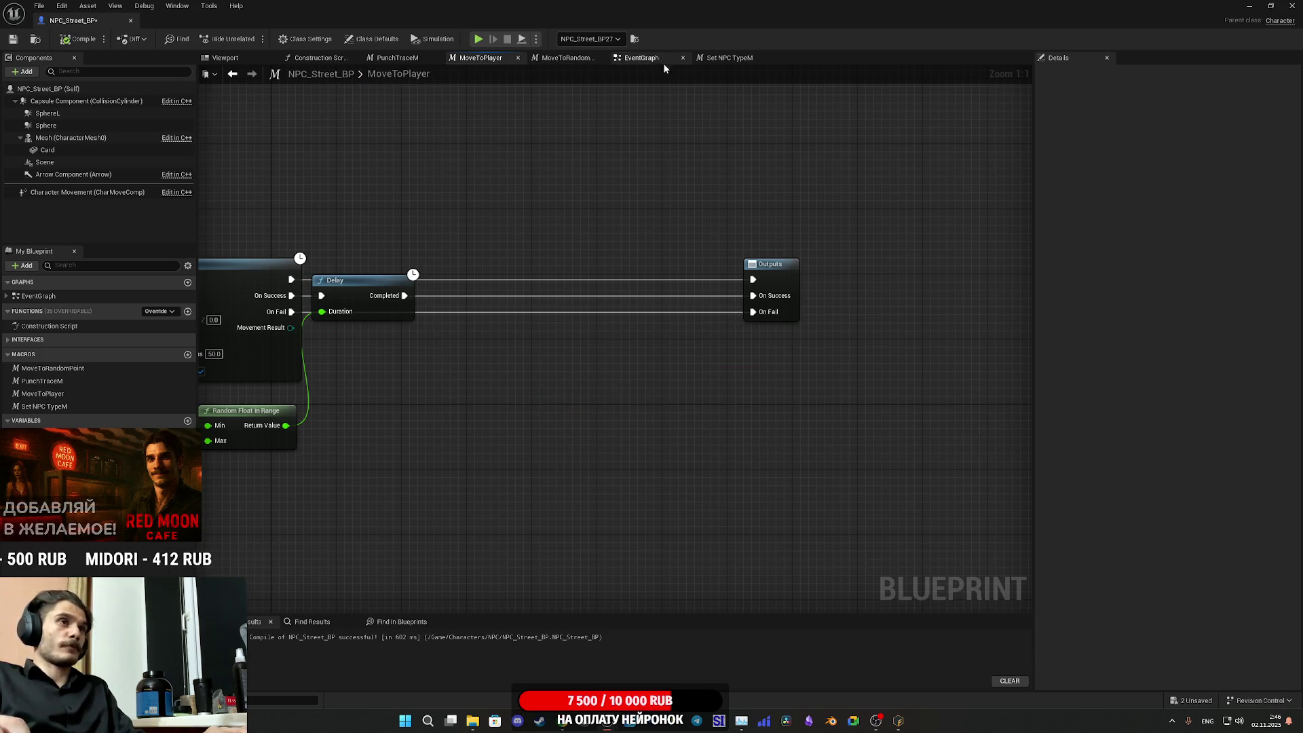
pyautogui.click(641, 58)
pyautogui.moveTo(721, 320)
pyautogui.mouseDown()
pyautogui.moveTo(634, 333)
pyautogui.moveTo(631, 364)
pyautogui.moveTo(617, 366)
pyautogui.moveTo(652, 282)
pyautogui.moveTo(506, 271)
pyautogui.moveTo(685, 209)
pyautogui.mouseUp()
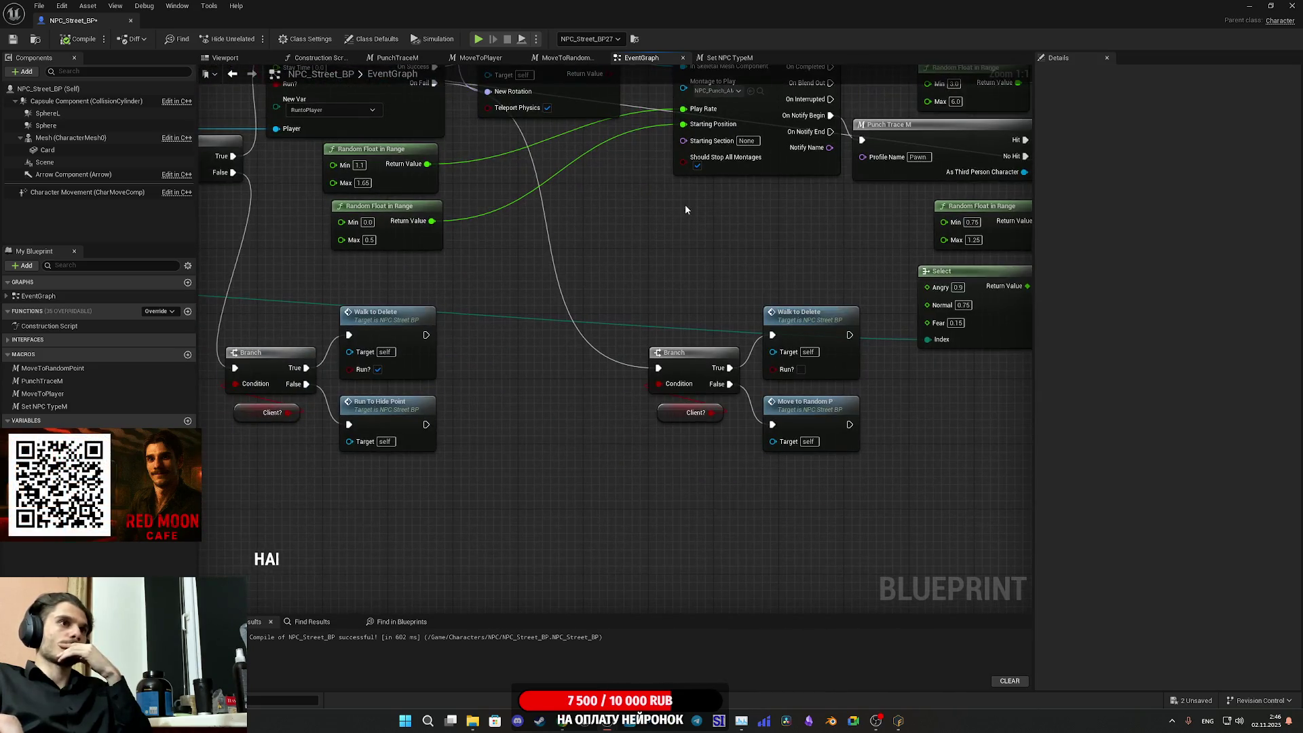
# - In PunchTraceM, set the capsule trace's Draw Debug Type to For Duration, enable Trace Complex, and compile
pyautogui.moveTo(662, 289)
pyautogui.mouseDown()
pyautogui.moveTo(758, 383)
pyautogui.moveTo(574, 469)
pyautogui.moveTo(443, 489)
pyautogui.moveTo(315, 486)
pyautogui.mouseUp()
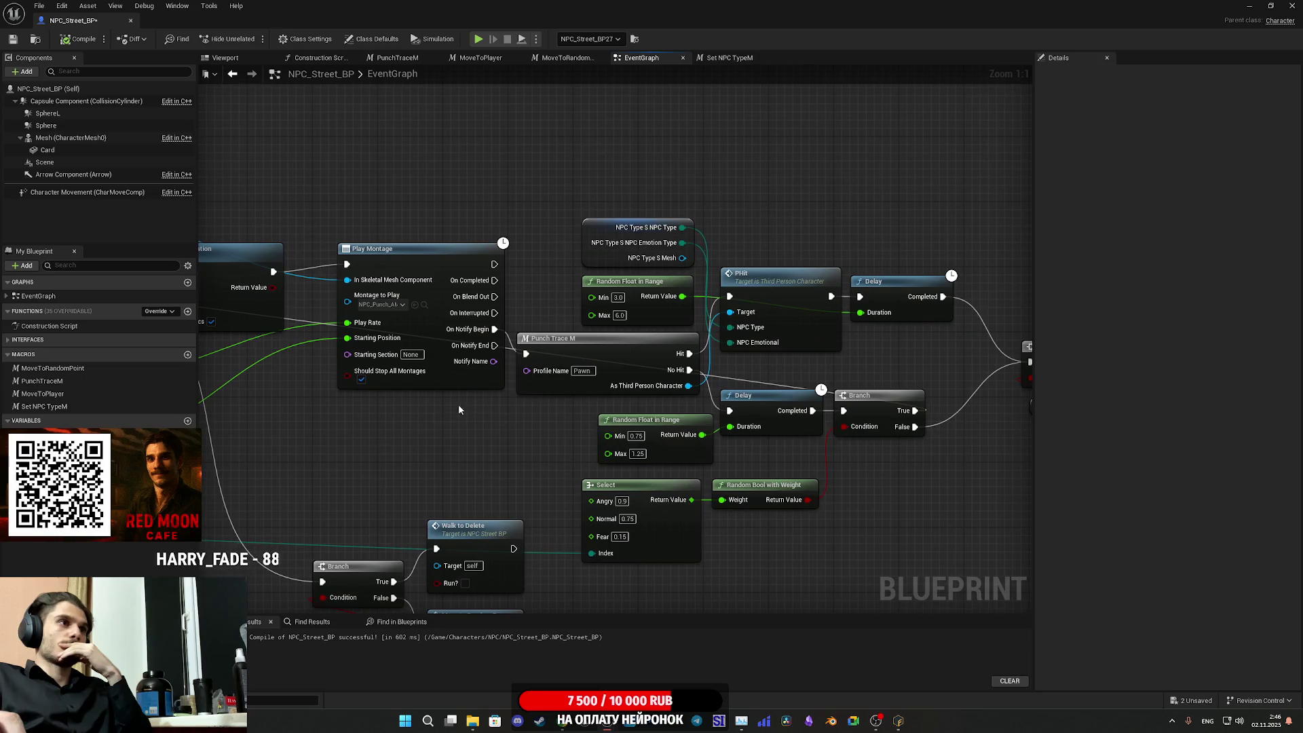
pyautogui.doubleClick(621, 356)
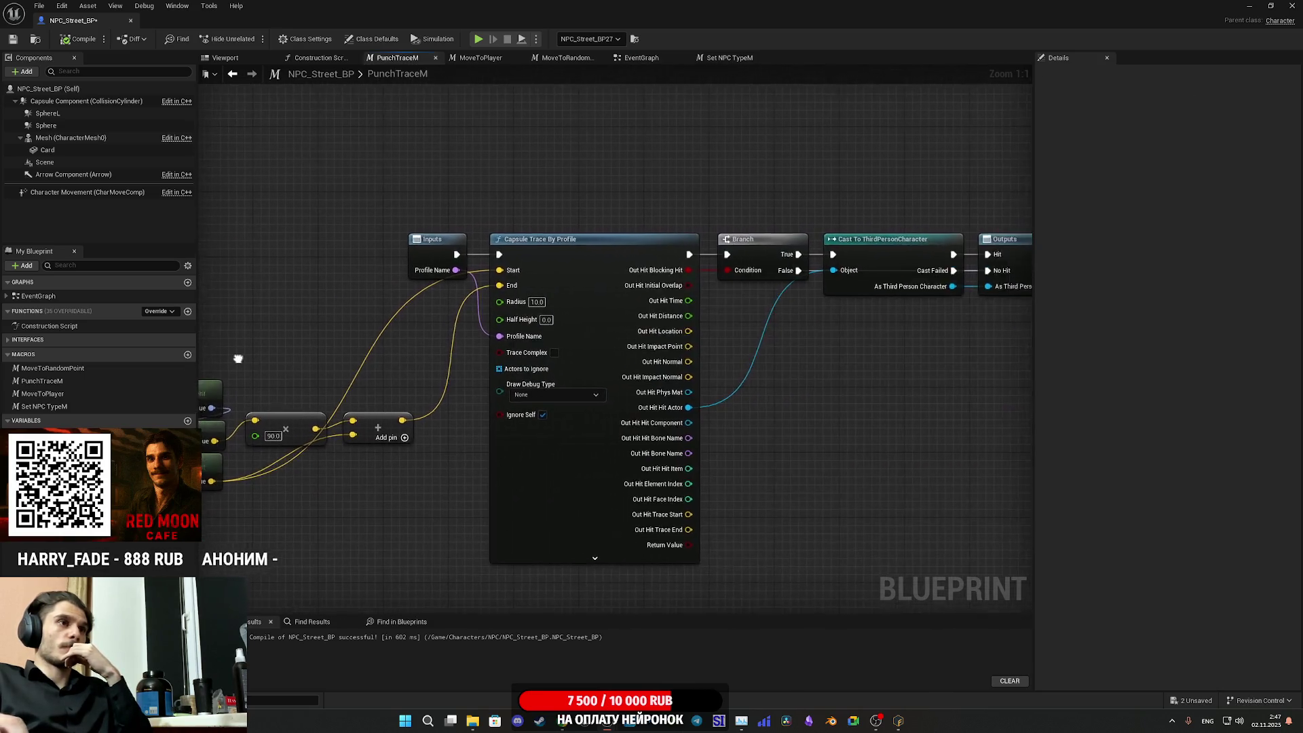
pyautogui.click(531, 398)
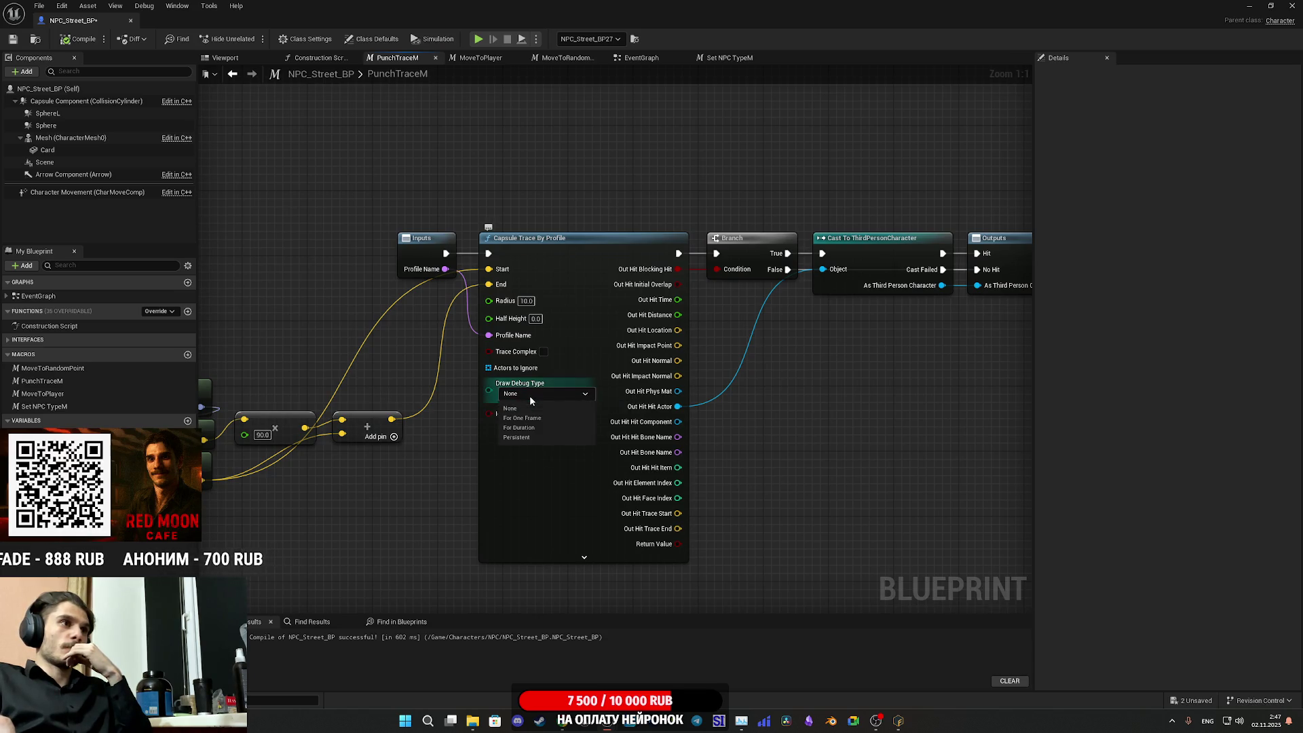
pyautogui.click(543, 428)
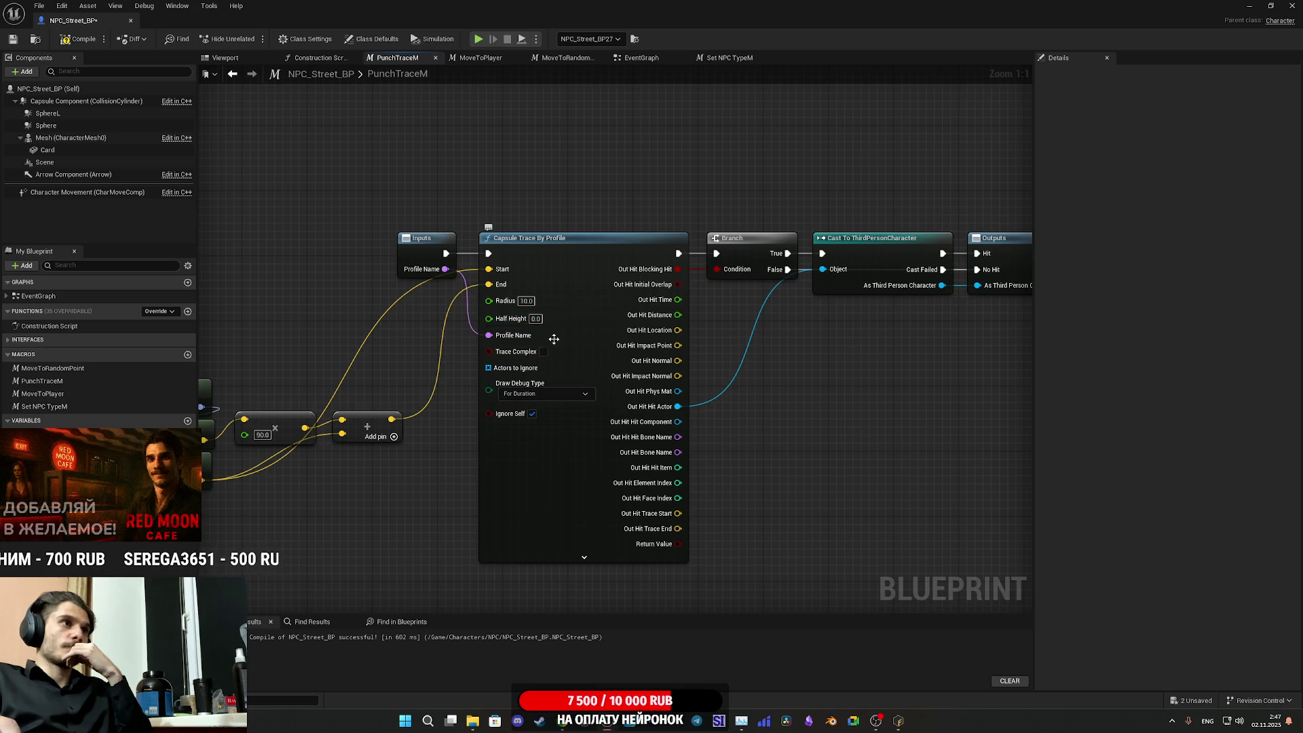
pyautogui.click(544, 352)
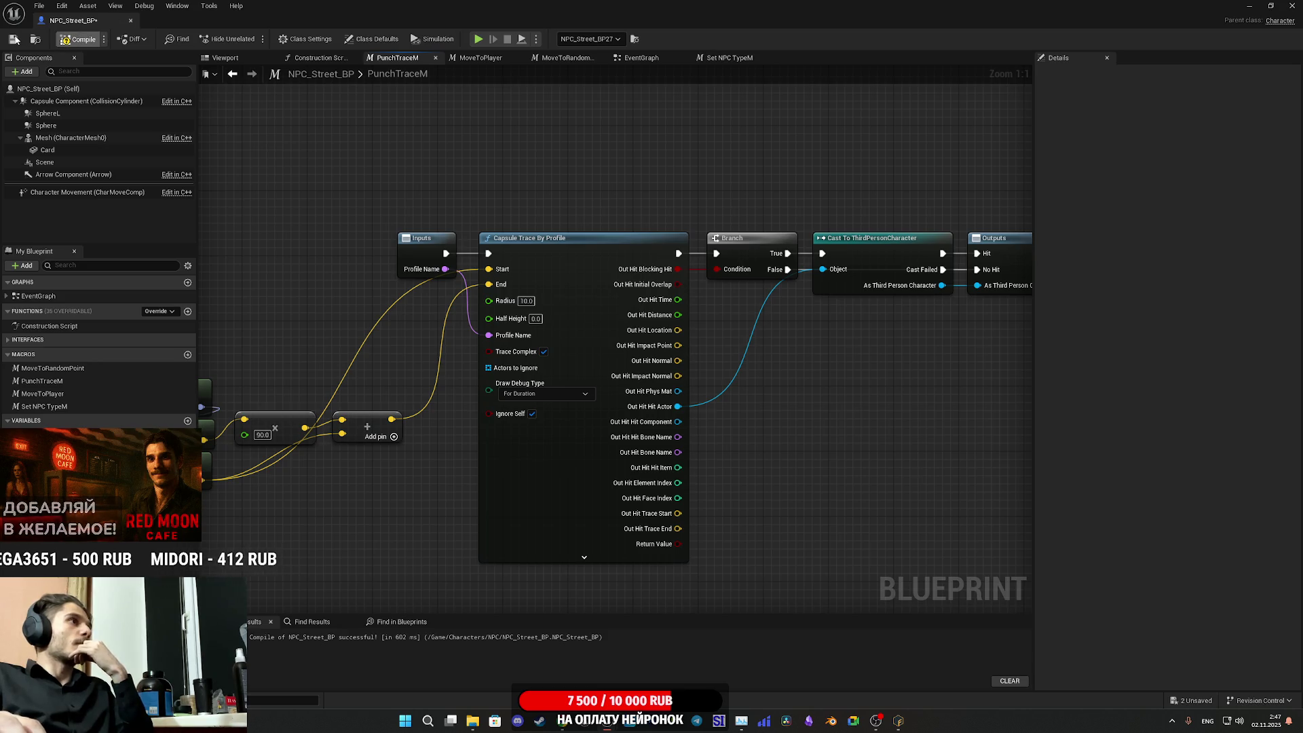
pyautogui.click(15, 38)
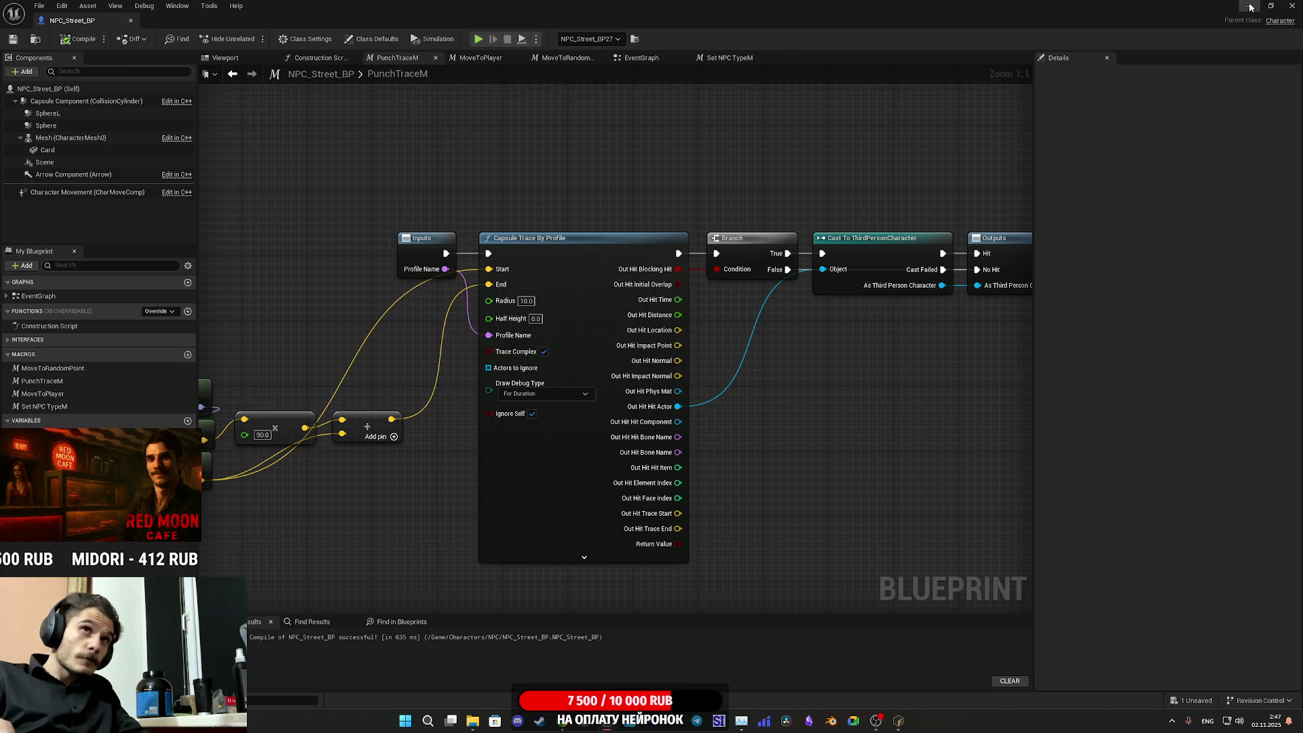
pyautogui.click(1251, 7)
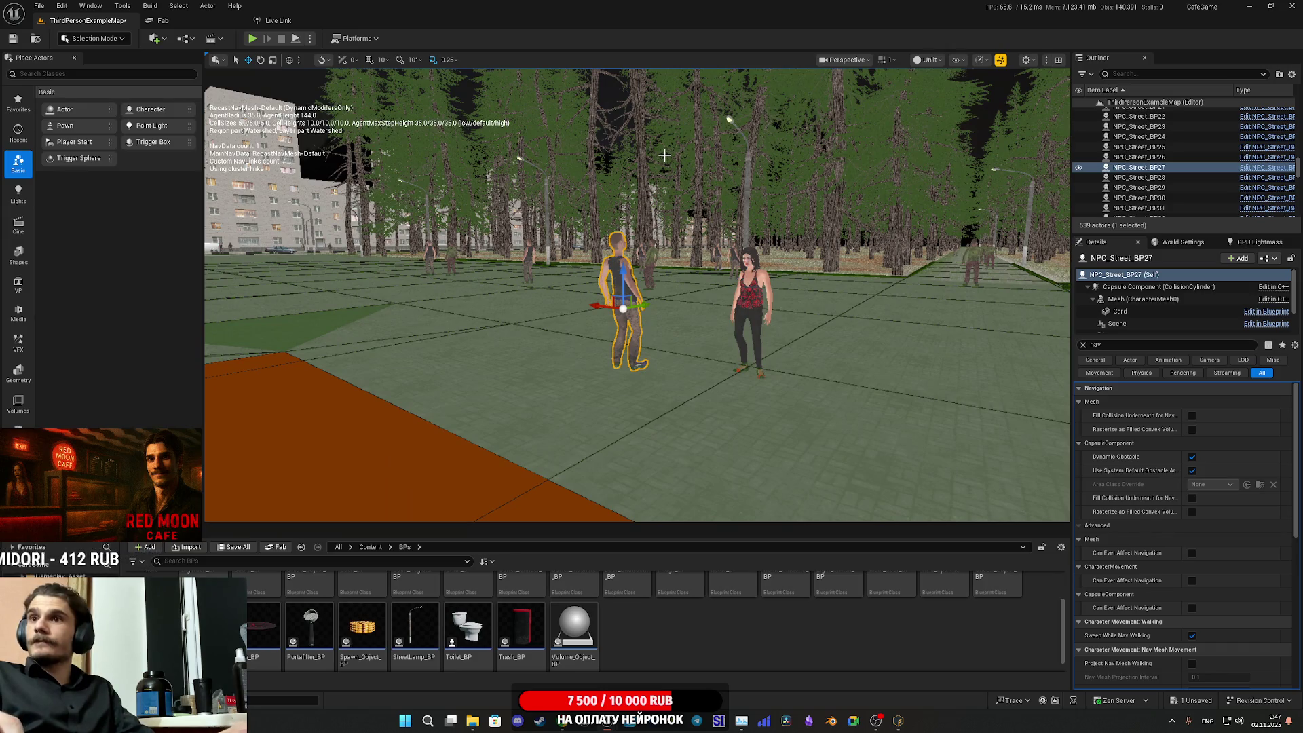